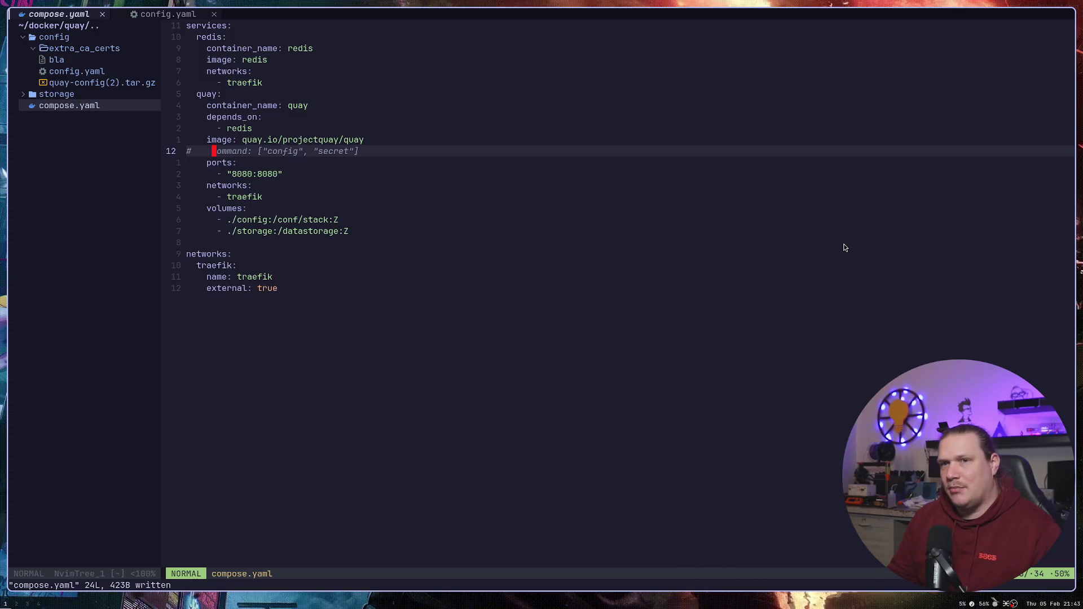
# - Select and review the Quay image path on line 11 of compose.yaml in Neovim
pyautogui.moveTo(269, 139); pyautogui.dragTo(396, 142)
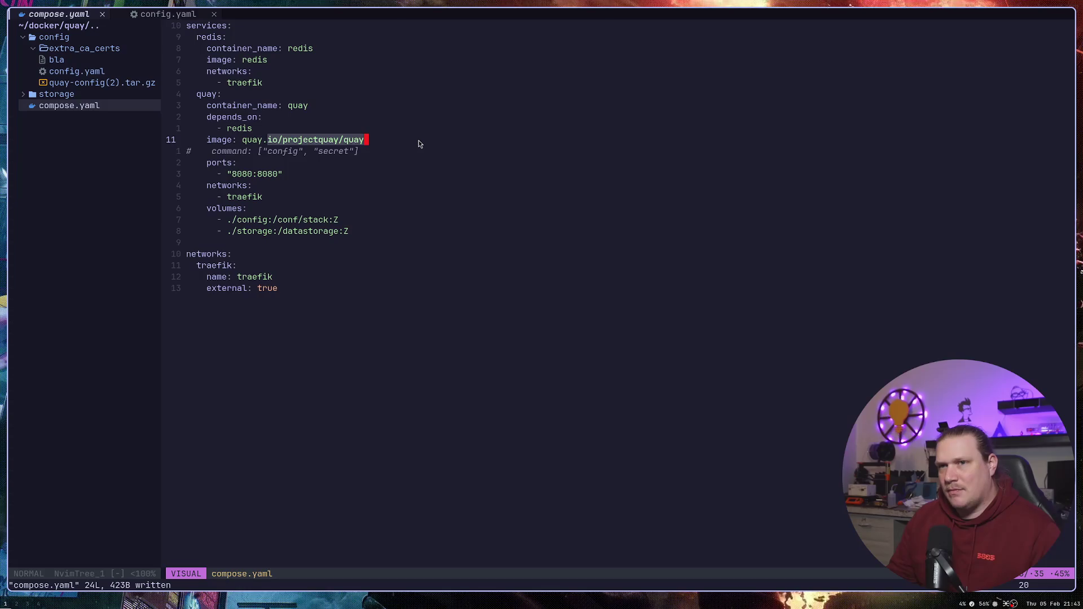
pyautogui.press('Escape')
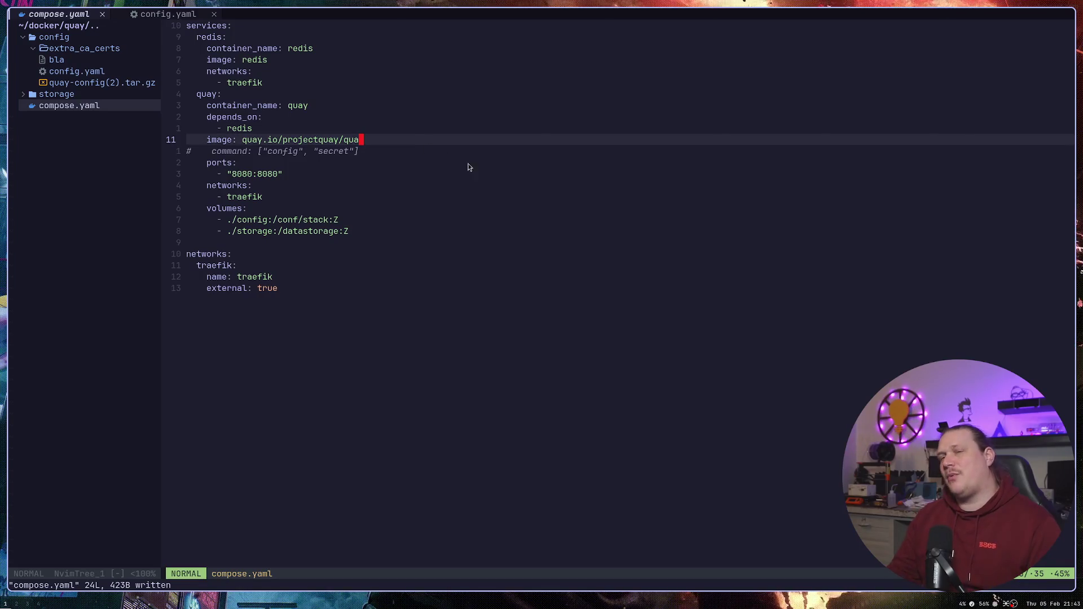
pyautogui.click(478, 188)
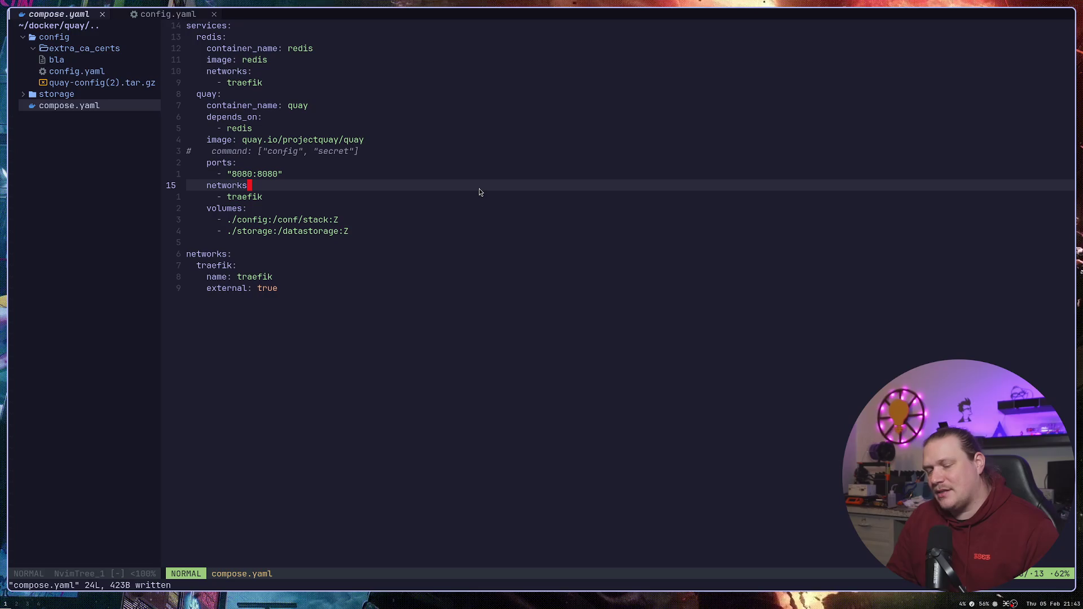
# - Switch to the browser workspace and bring up the local Quay sign-in page
pyautogui.press('super+2')
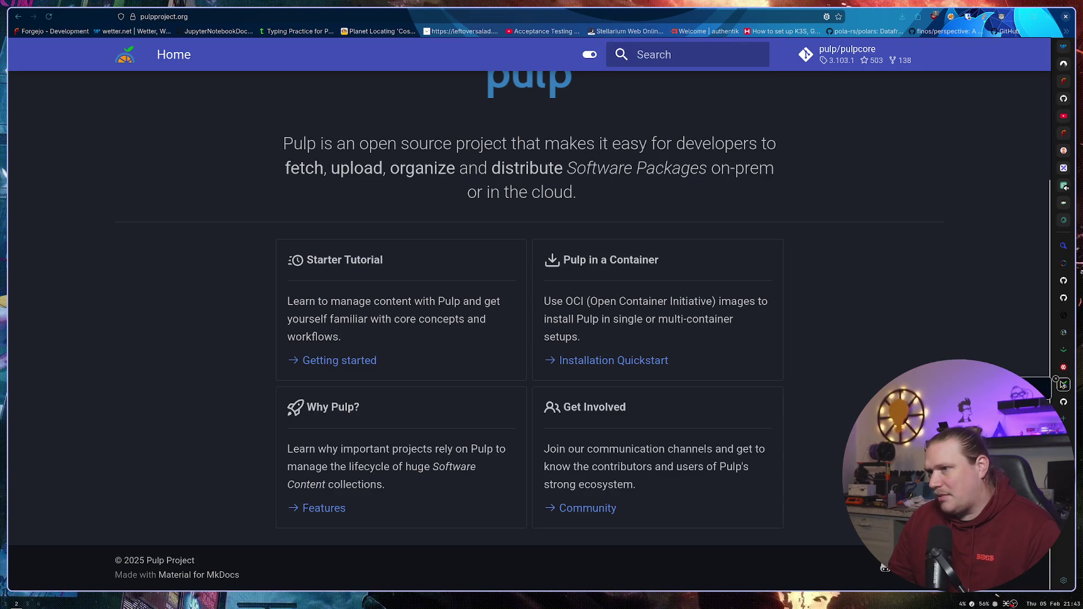
pyautogui.moveTo(1064, 347)
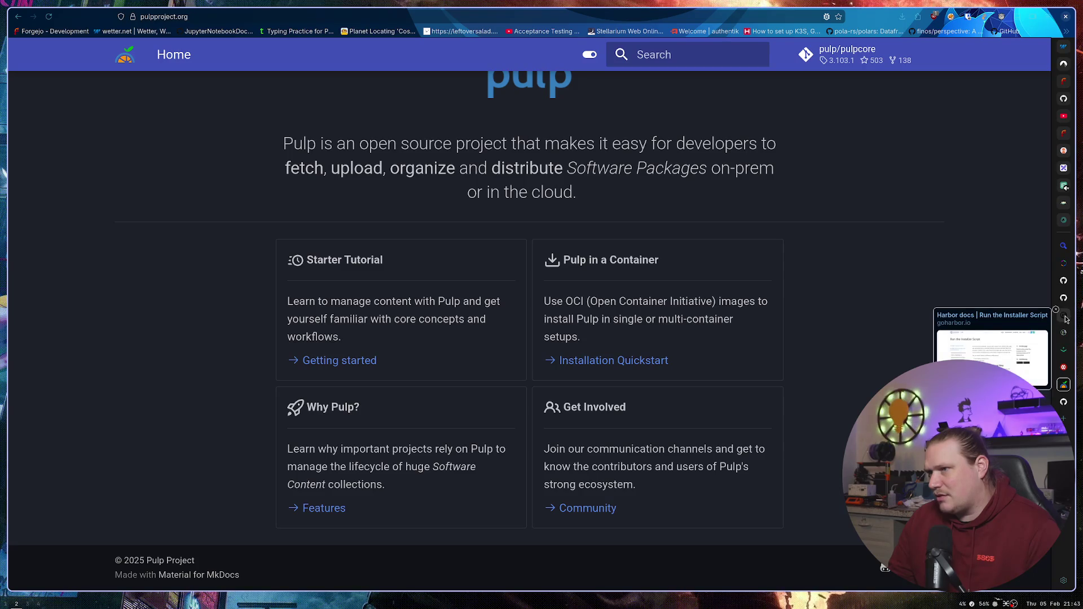
pyautogui.click(1063, 367)
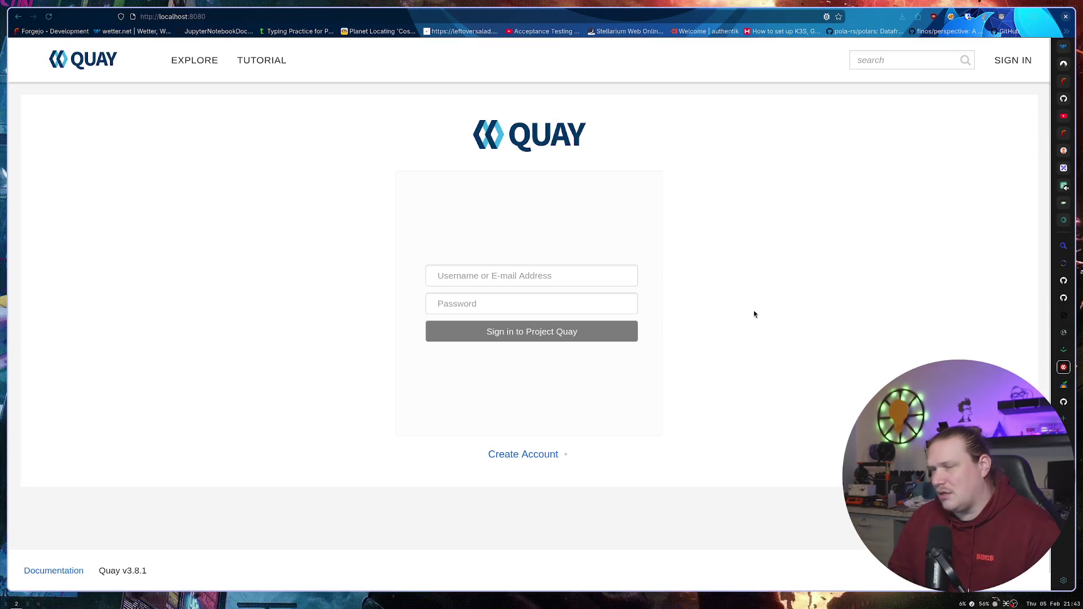
# - Sign in to local Quay with the account credentials, retrying with the corrected password after the first failure
pyautogui.click(545, 270)
pyautogui.write('user')
pyautogui.press('Tab')
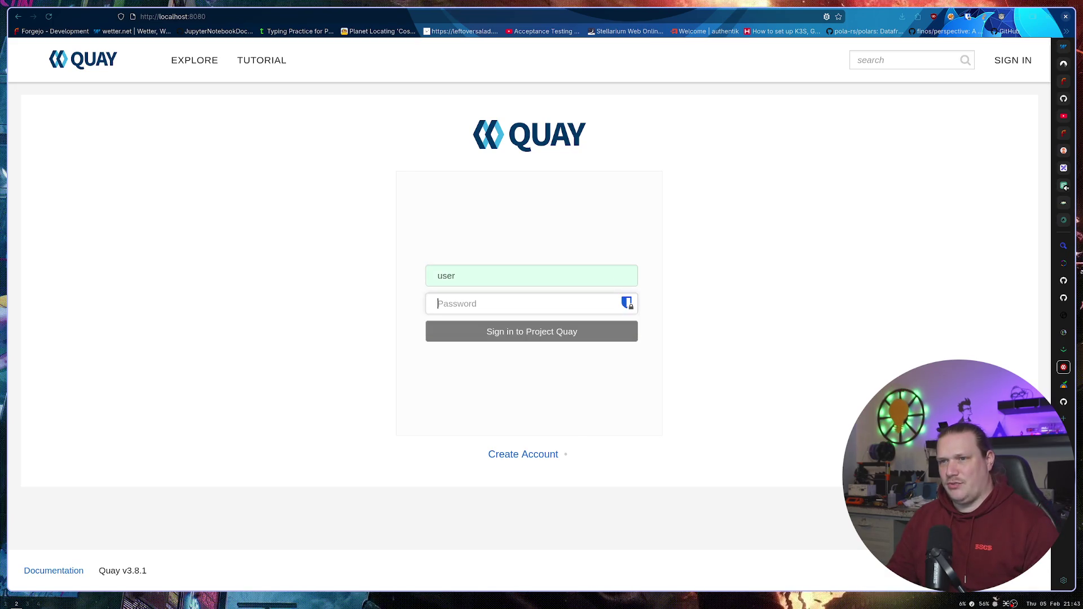
pyautogui.write('pass')
pyautogui.press('Return')
pyautogui.hotkey('ctrl', 'a')
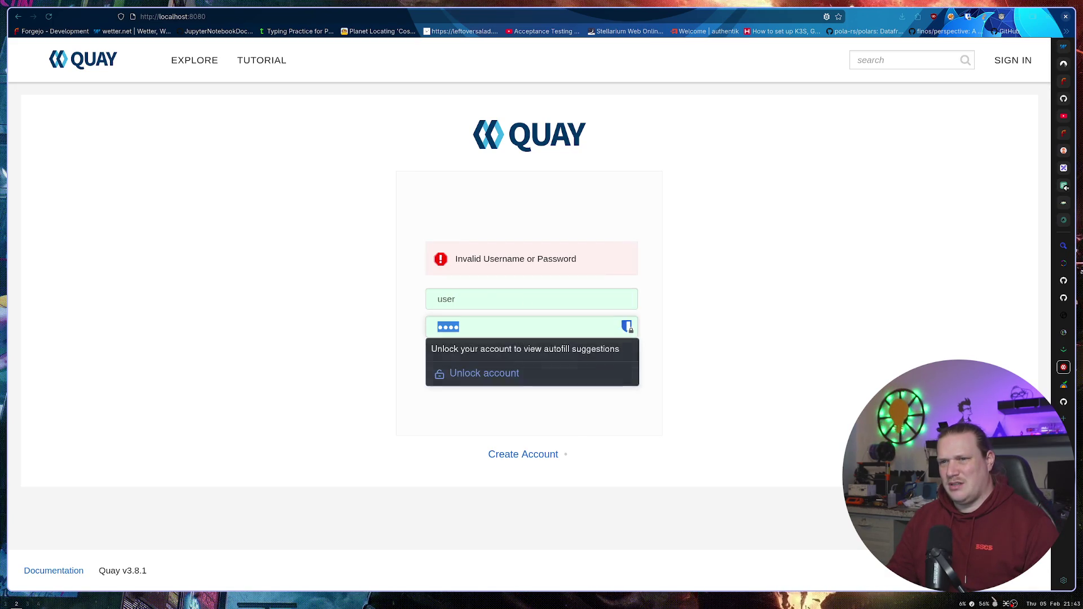
pyautogui.write('password')
pyautogui.press('Return')
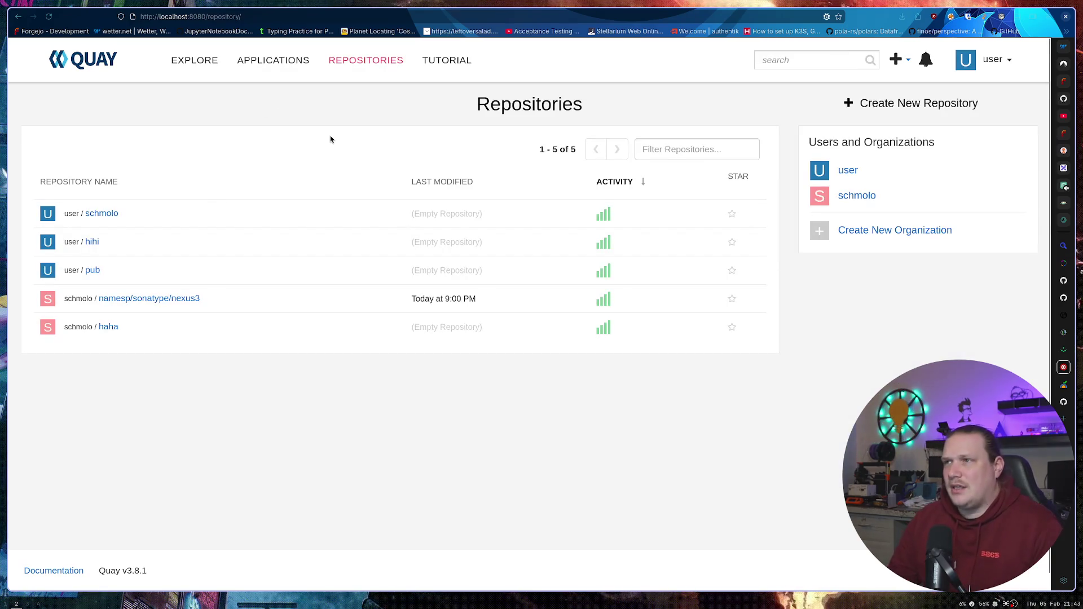
# - Browse Applications and the nexus3 repository, then open the schmolo / haha repository overview
pyautogui.click(259, 64)
pyautogui.click(364, 72)
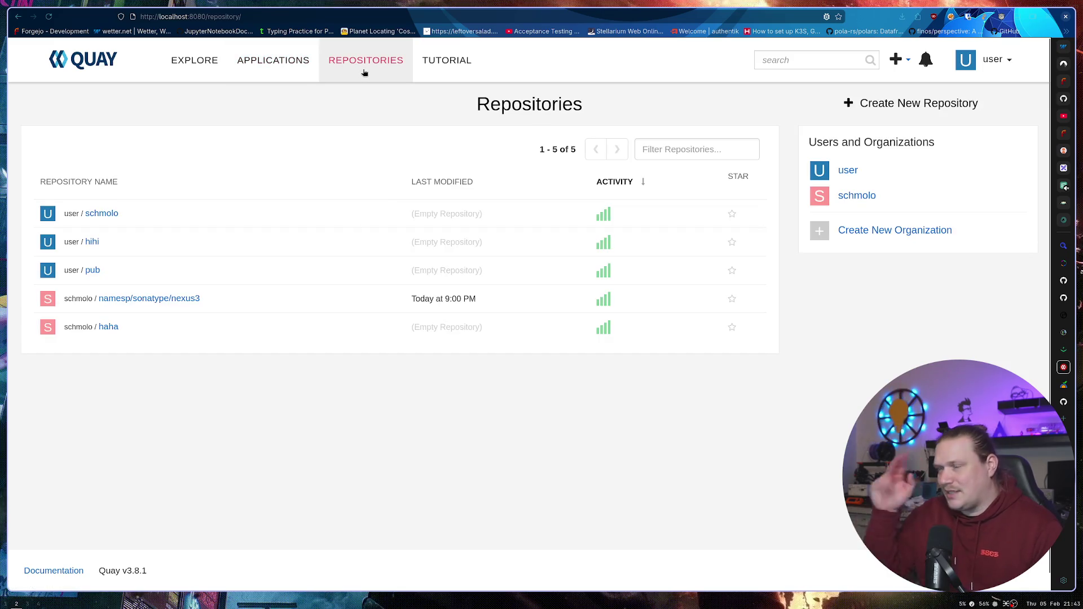
pyautogui.click(169, 299)
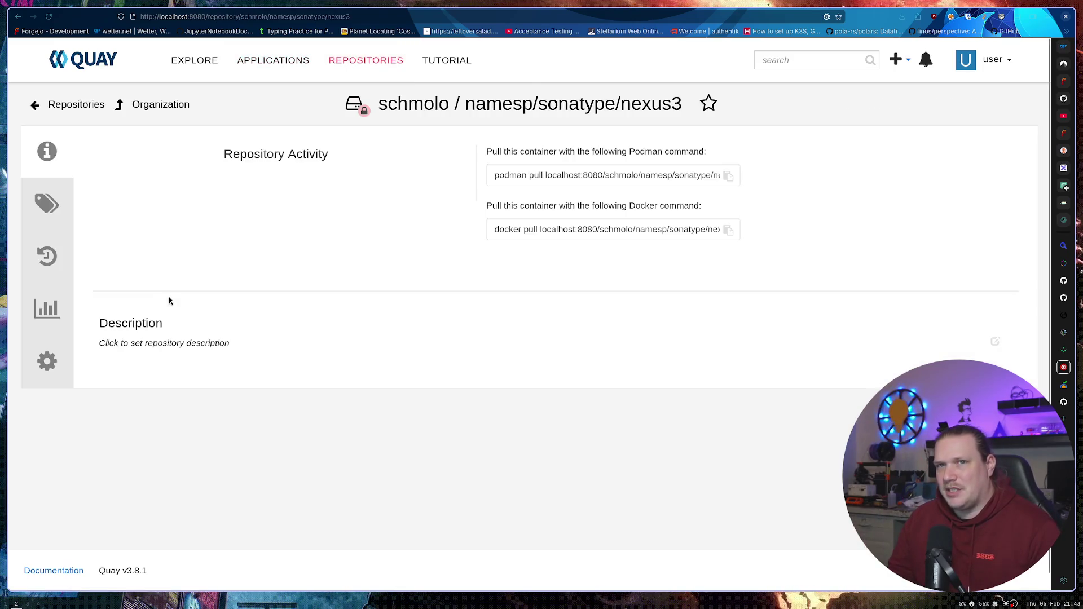
pyautogui.click(91, 106)
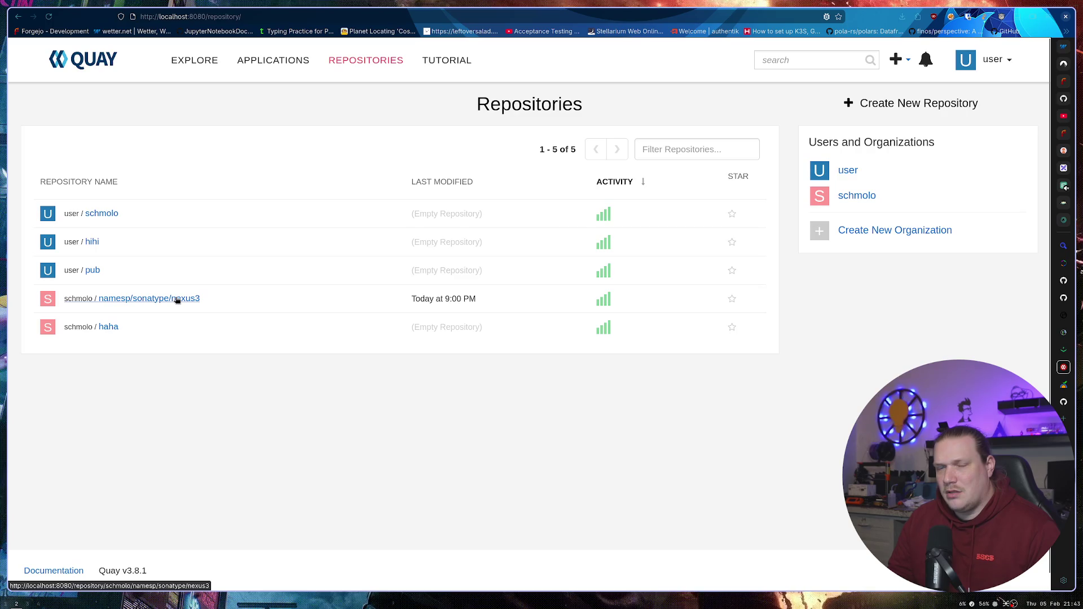
pyautogui.click(108, 327)
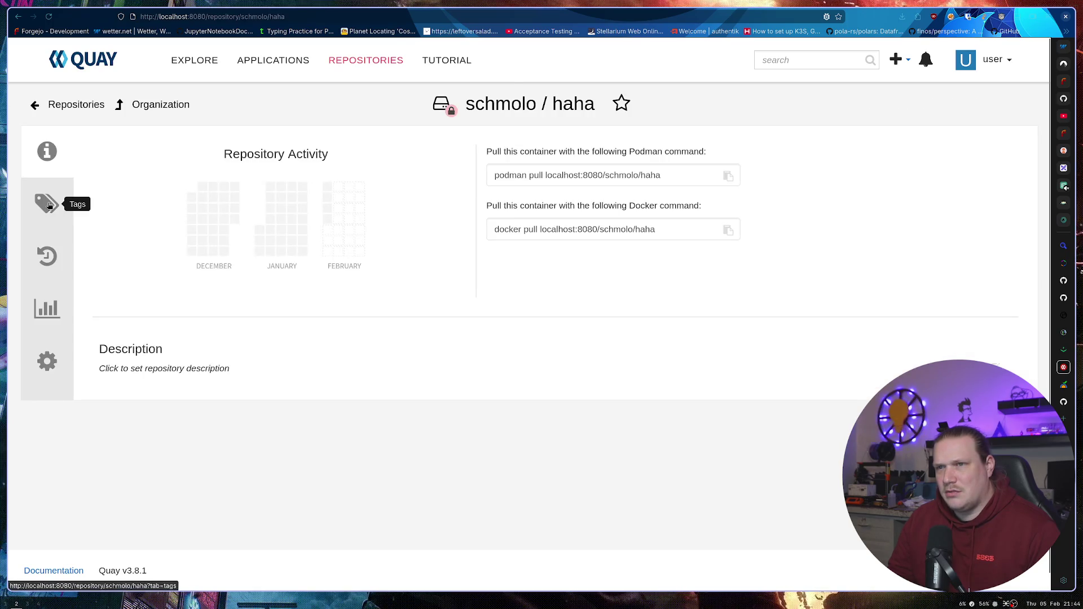
# - Step through the haha repository's Tags, History, Usage Logs and Settings views
pyautogui.click(49, 206)
pyautogui.click(48, 255)
pyautogui.click(49, 308)
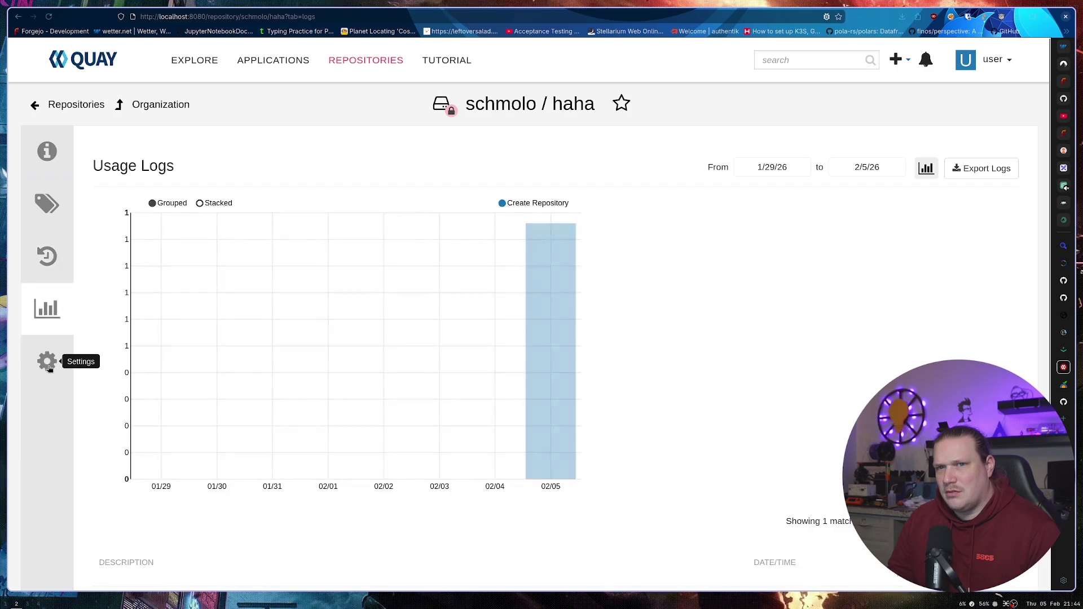
pyautogui.click(48, 363)
pyautogui.scroll(-2, 301, 325)
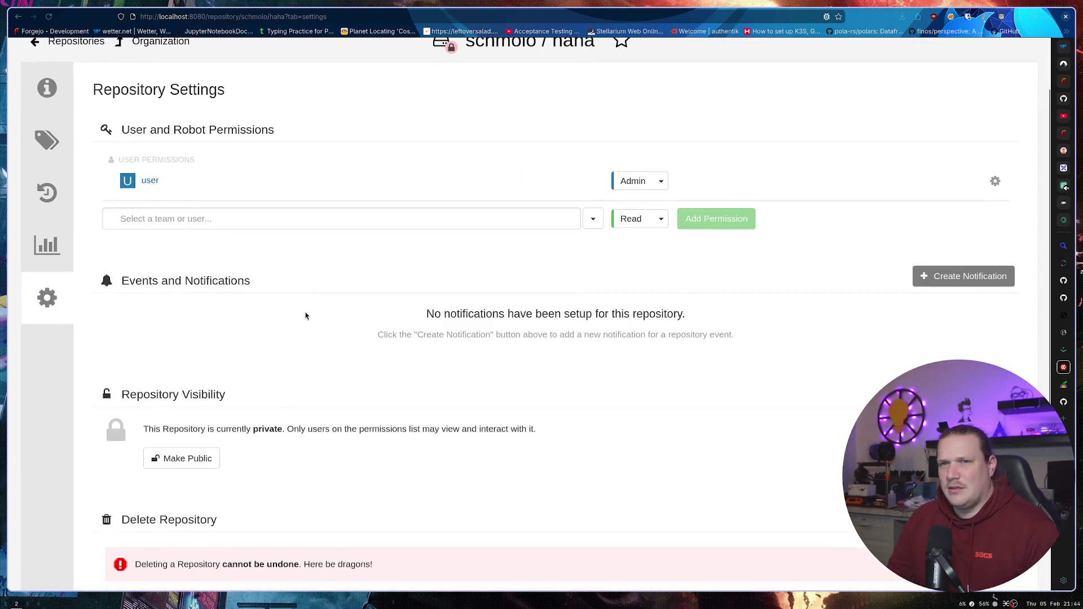
pyautogui.scroll(2, 305, 313)
# - Check the account menu and the + create-new menu in the Quay header
pyautogui.click(964, 62)
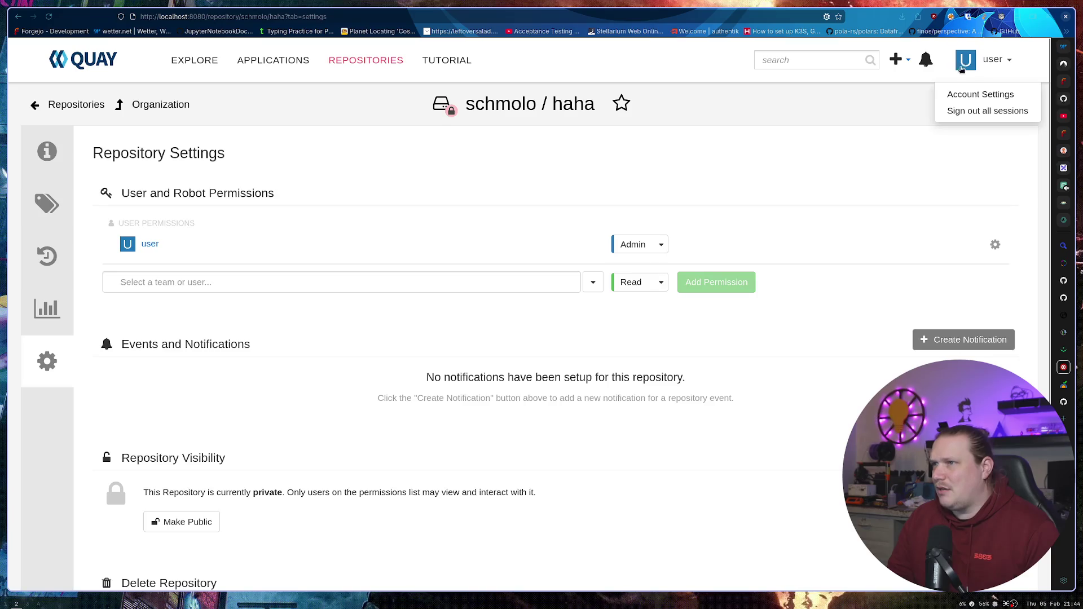
pyautogui.click(901, 62)
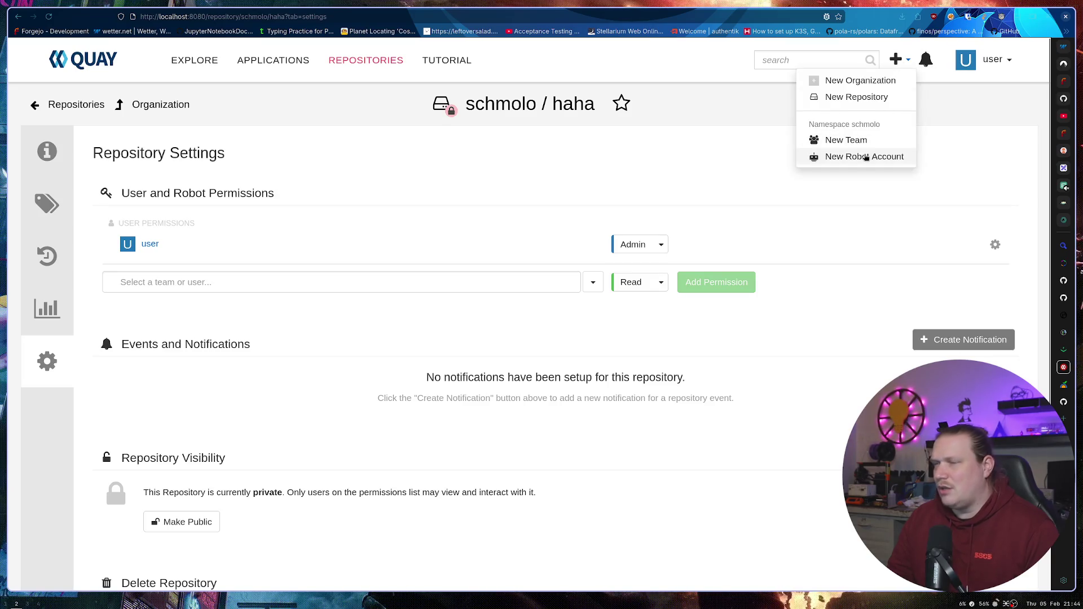
pyautogui.click(566, 299)
# - Pick a robot account in the permission selector, then clear it and review the settings
pyautogui.click(591, 282)
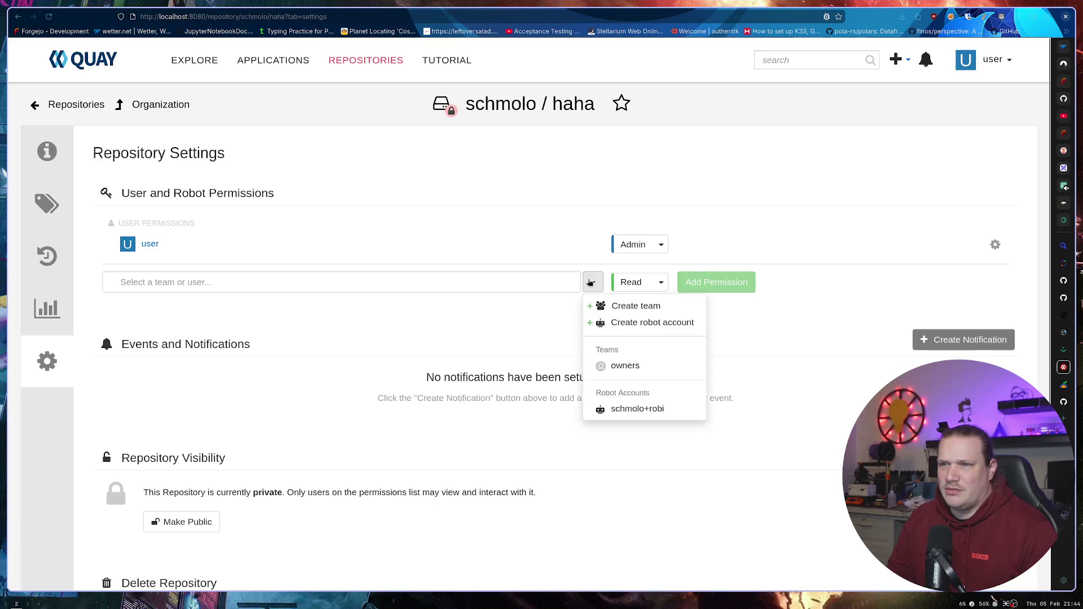
pyautogui.click(628, 416)
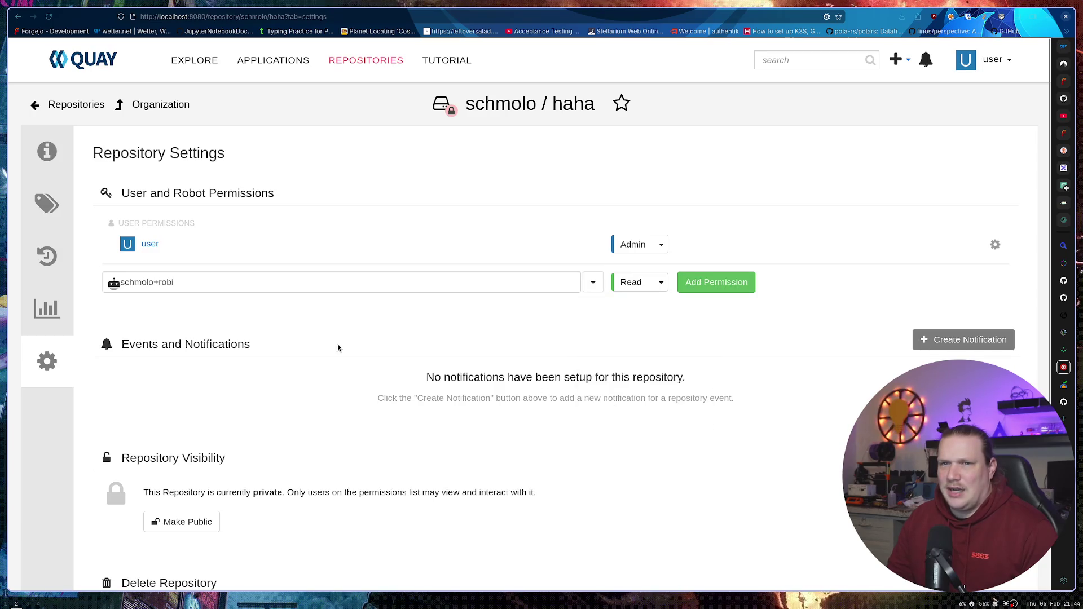
pyautogui.tripleClick(200, 287)
pyautogui.press('BackSpace')
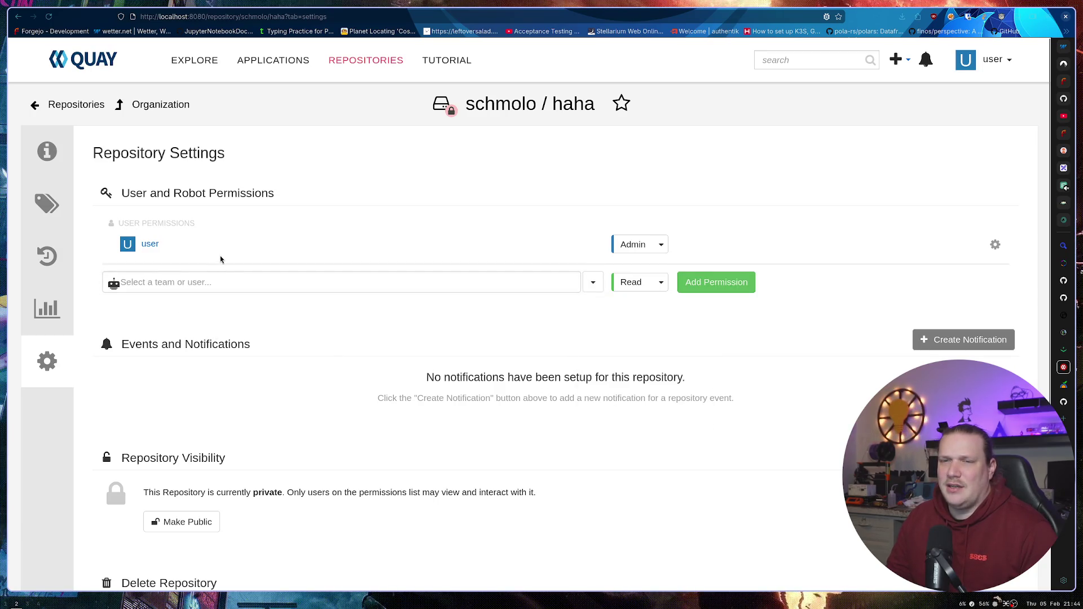
pyautogui.scroll(-3, 425, 257)
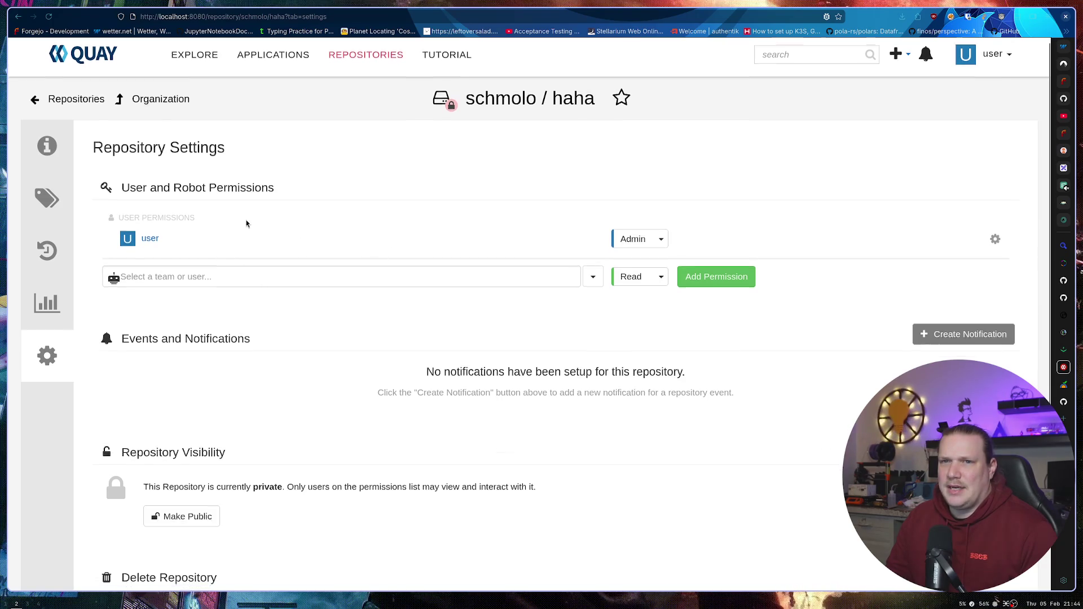
pyautogui.scroll(2, 335, 253)
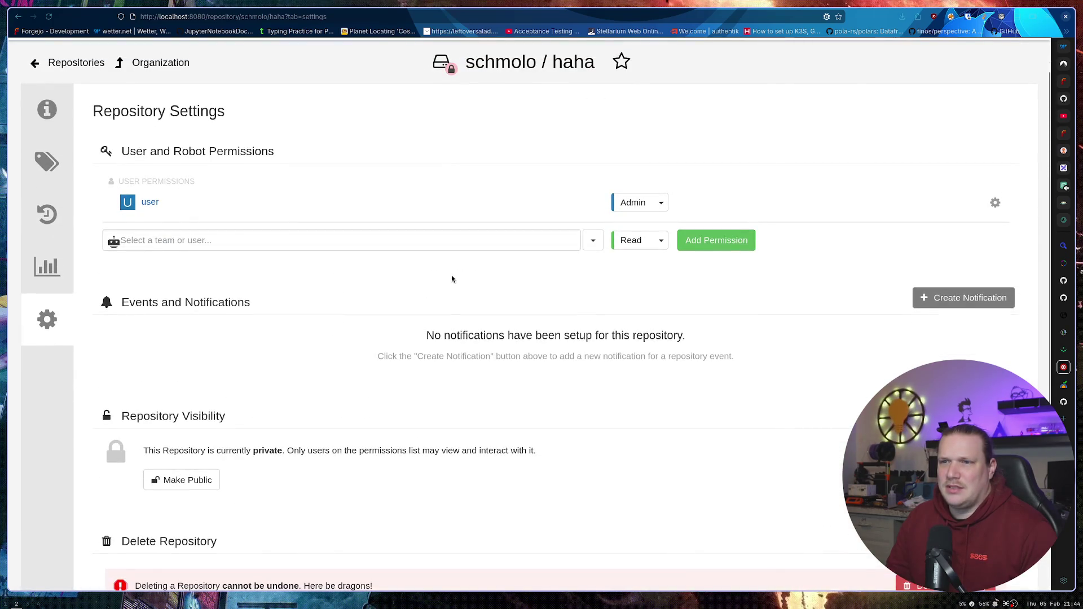
pyautogui.scroll(-3, 362, 263)
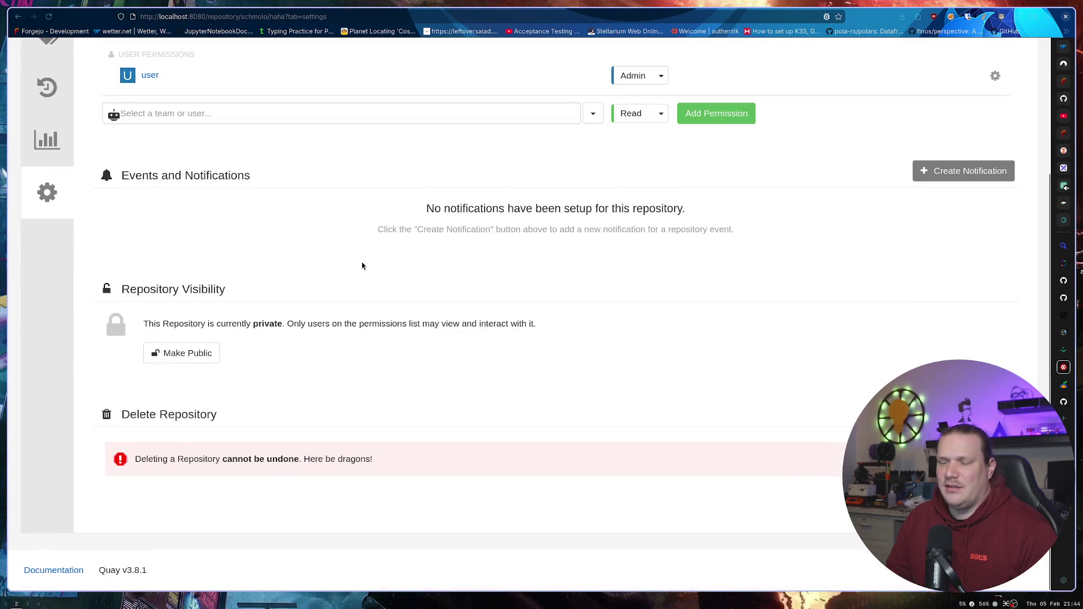
pyautogui.scroll(1, 361, 262)
pyautogui.scroll(2, 362, 263)
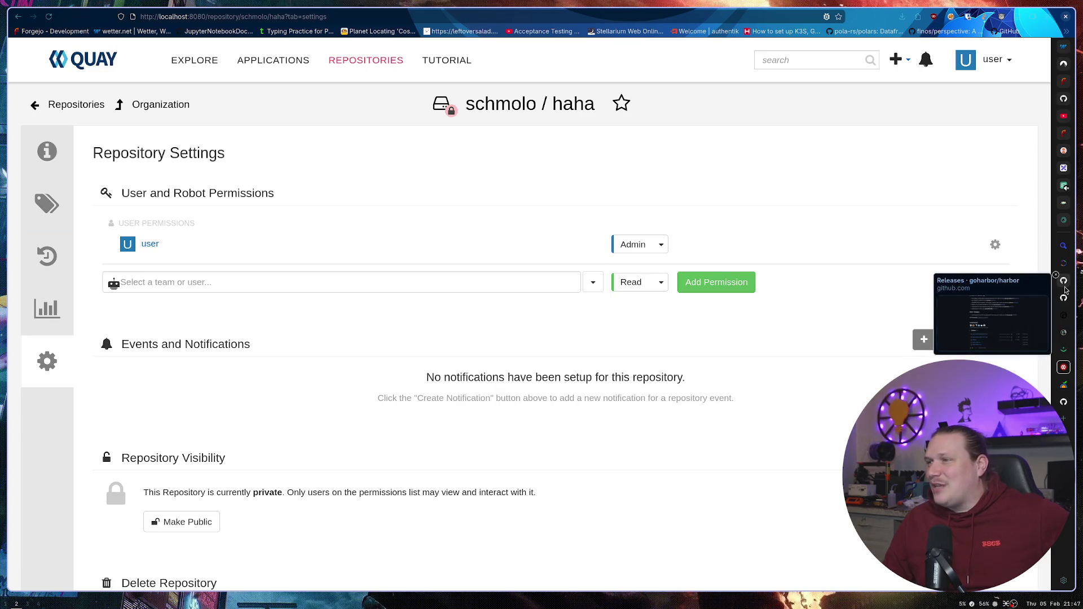
# - Close the search results tab and look over the Quay settings page
pyautogui.middleClick(1057, 247)
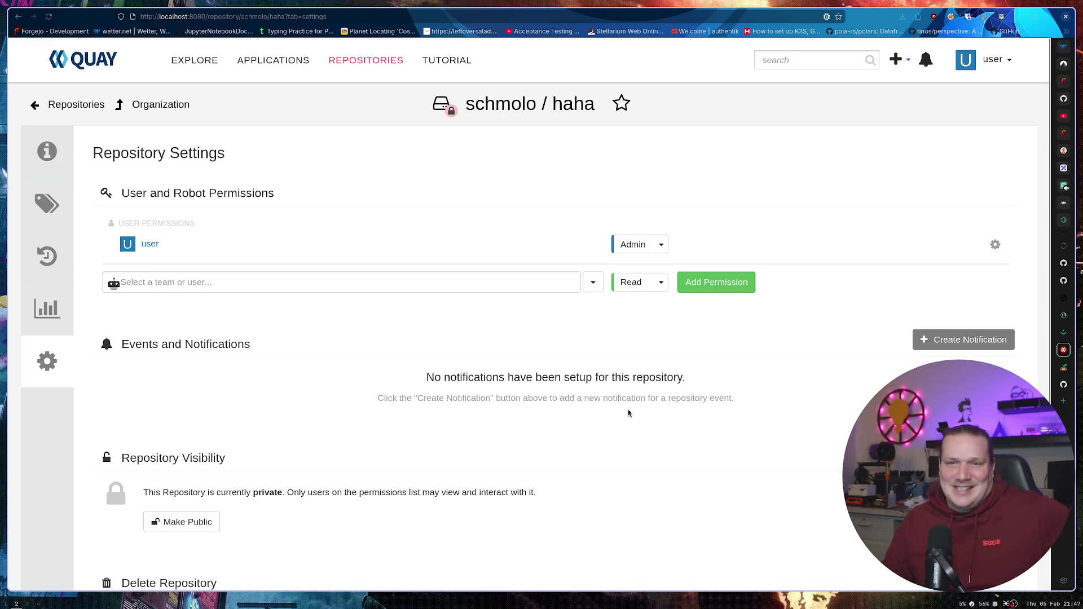
pyautogui.scroll(-3, 406, 376)
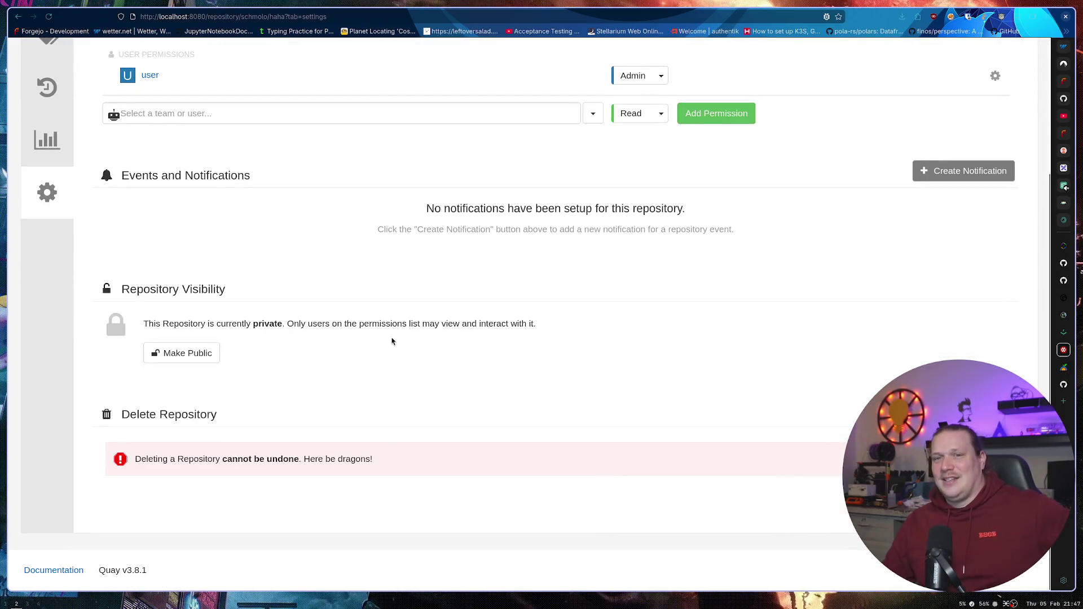
pyautogui.scroll(3, 392, 341)
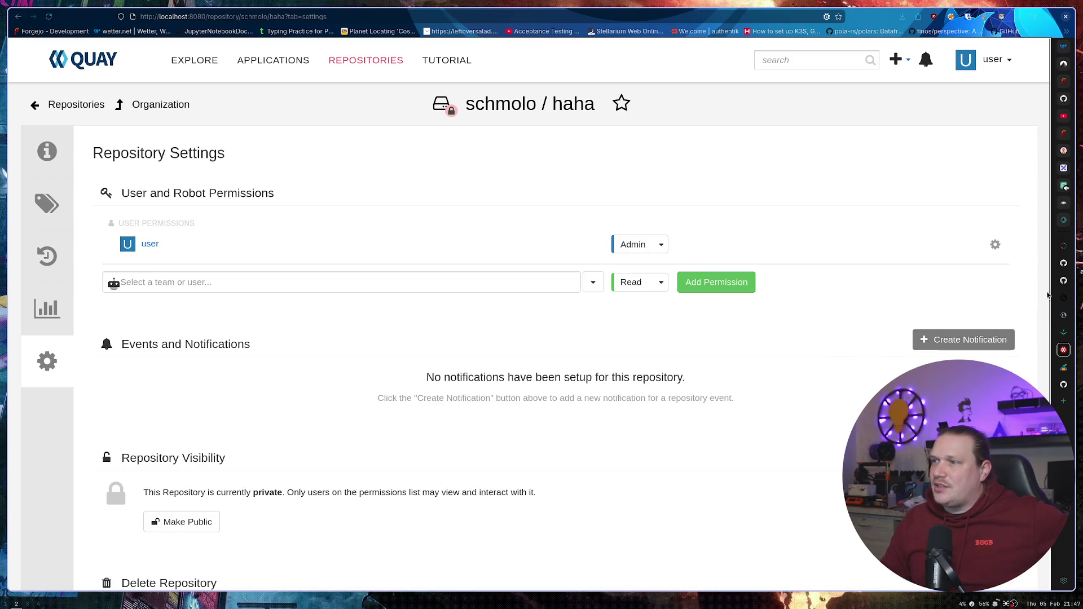
# - Move through the Harbor projects, Nexus Docker search and Sonatype documentation tabs
pyautogui.click(1061, 319)
pyautogui.click(1063, 333)
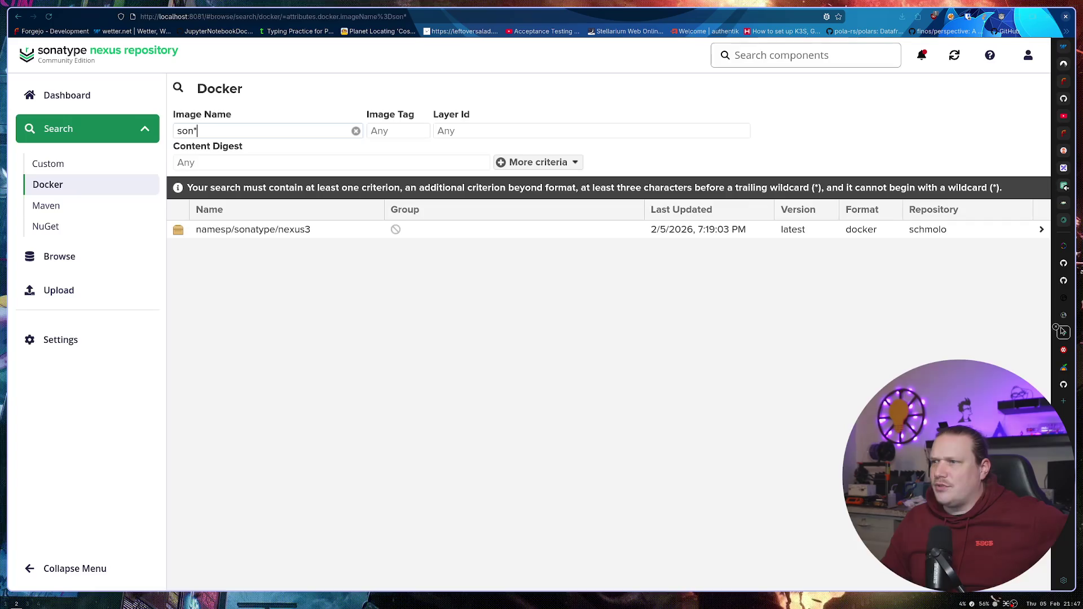
pyautogui.click(1063, 246)
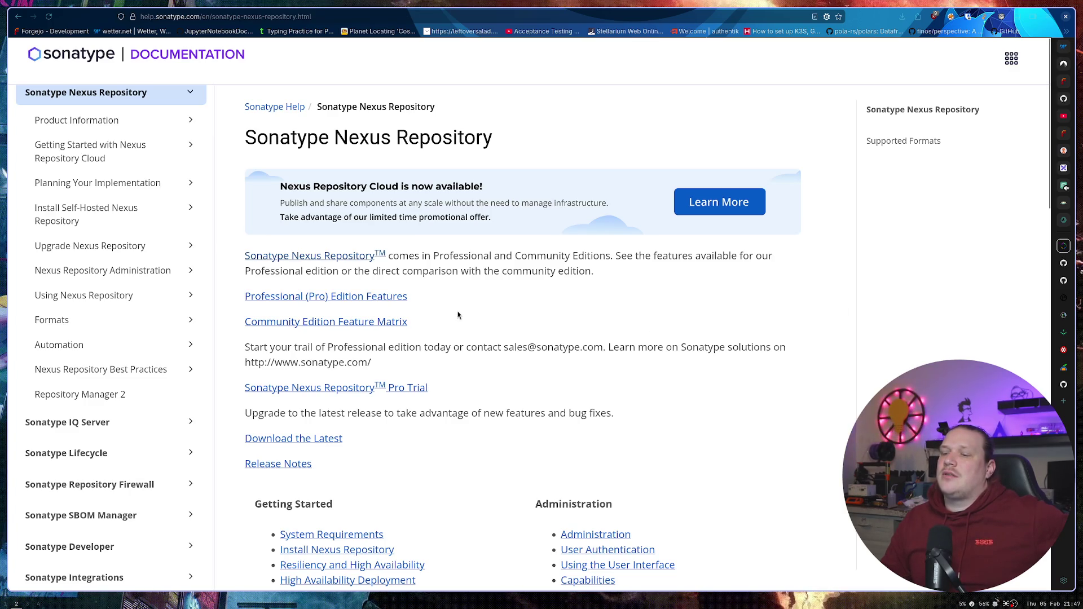
# - Load the sonatype/nexus3 Docker Hub page from the hub.do address suggestion in a new tab
pyautogui.hotkey('ctrl', 't')
pyautogui.write('hub.docker.com/')
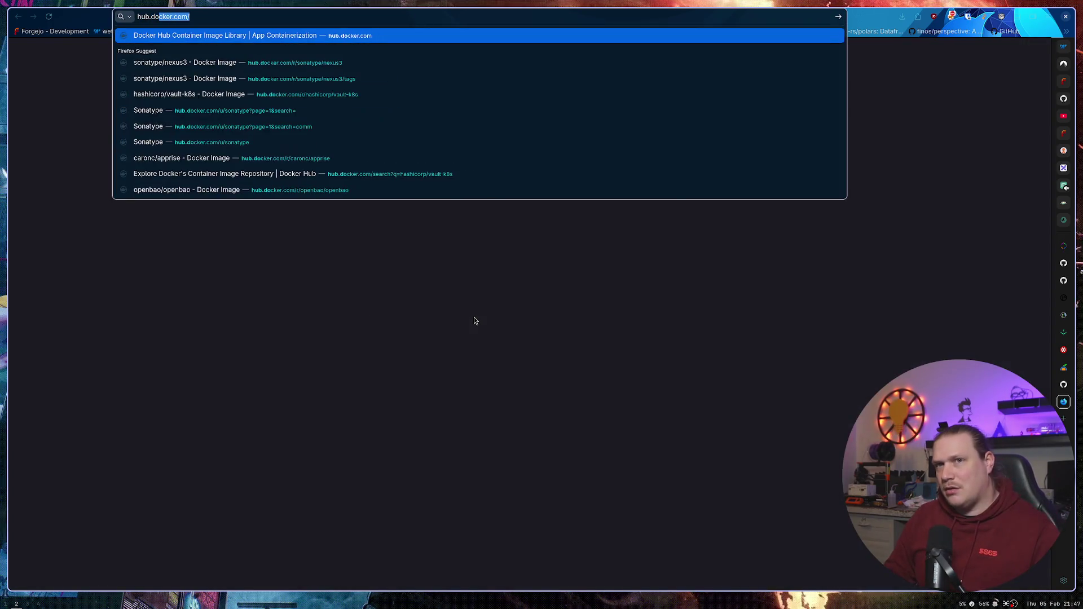
pyautogui.press('Down')
pyautogui.press('Return')
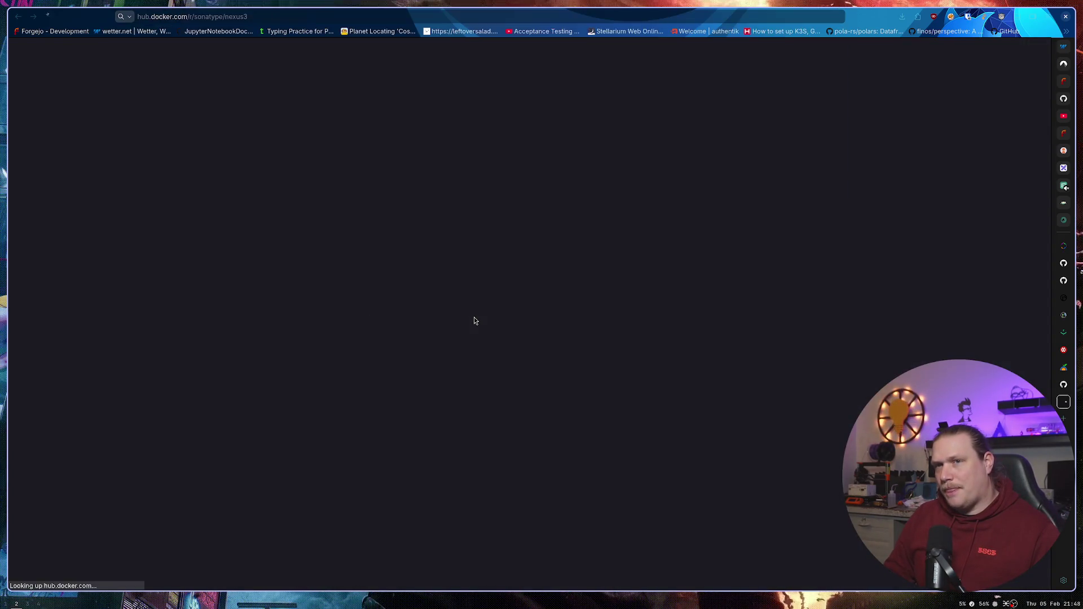
# - Scroll to the Notes and highlight the 2-3 minute startup time remark
pyautogui.scroll(-10, 366, 333)
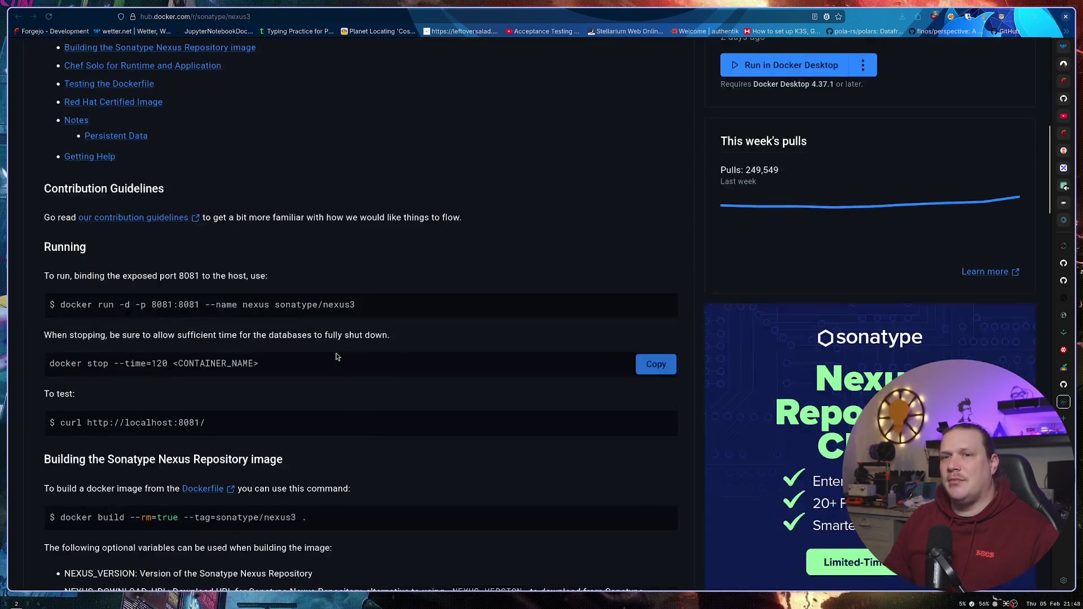
pyautogui.scroll(-12, 335, 356)
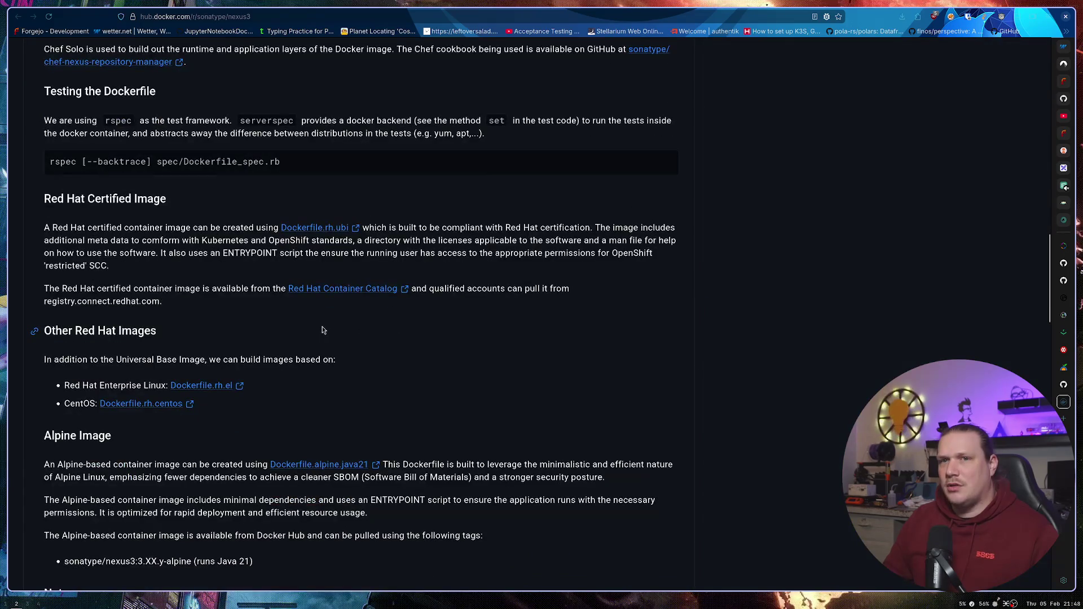
pyautogui.scroll(-7, 323, 330)
pyautogui.scroll(-5, 323, 330)
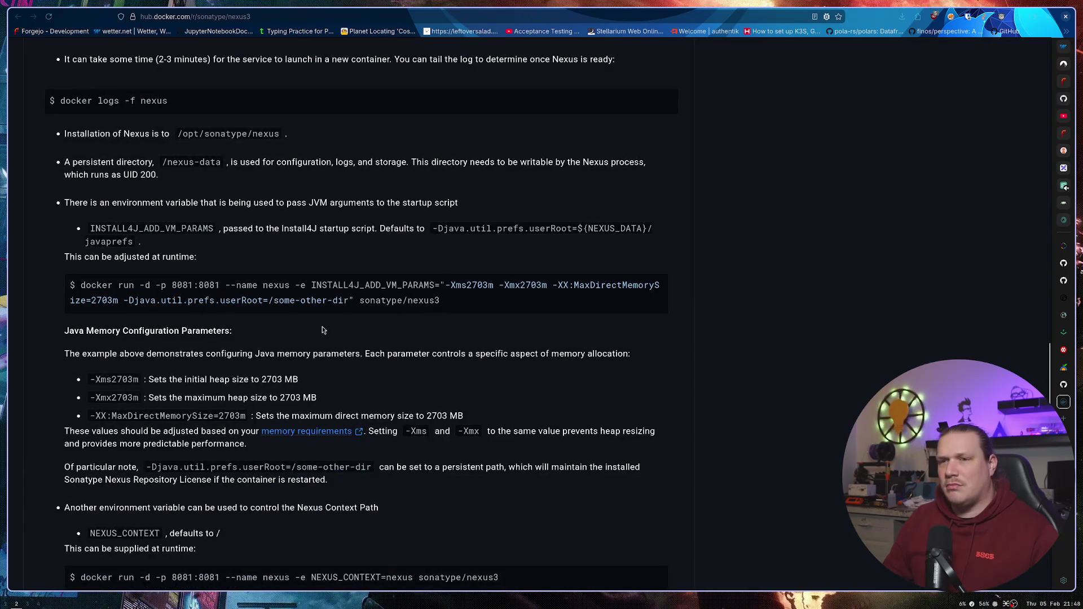
pyautogui.scroll(-1, 323, 330)
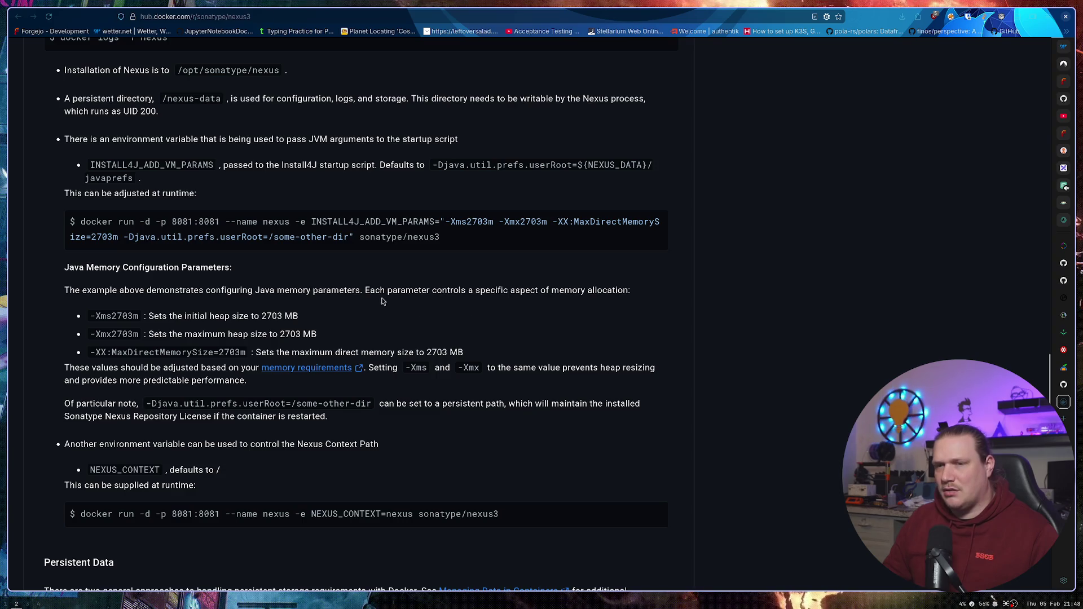
pyautogui.scroll(5, 378, 295)
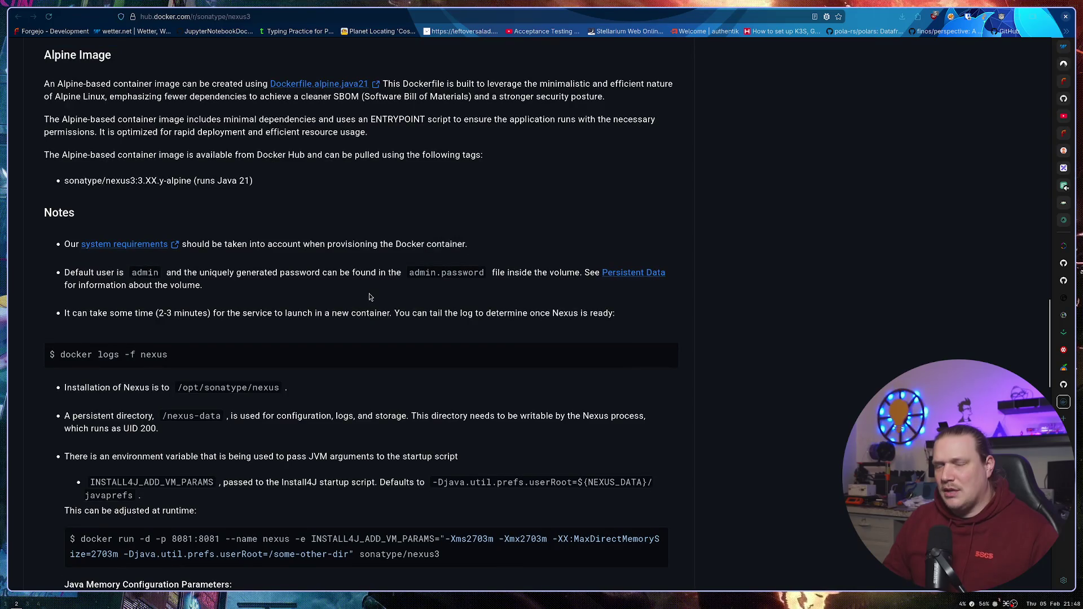
pyautogui.scroll(-3, 369, 293)
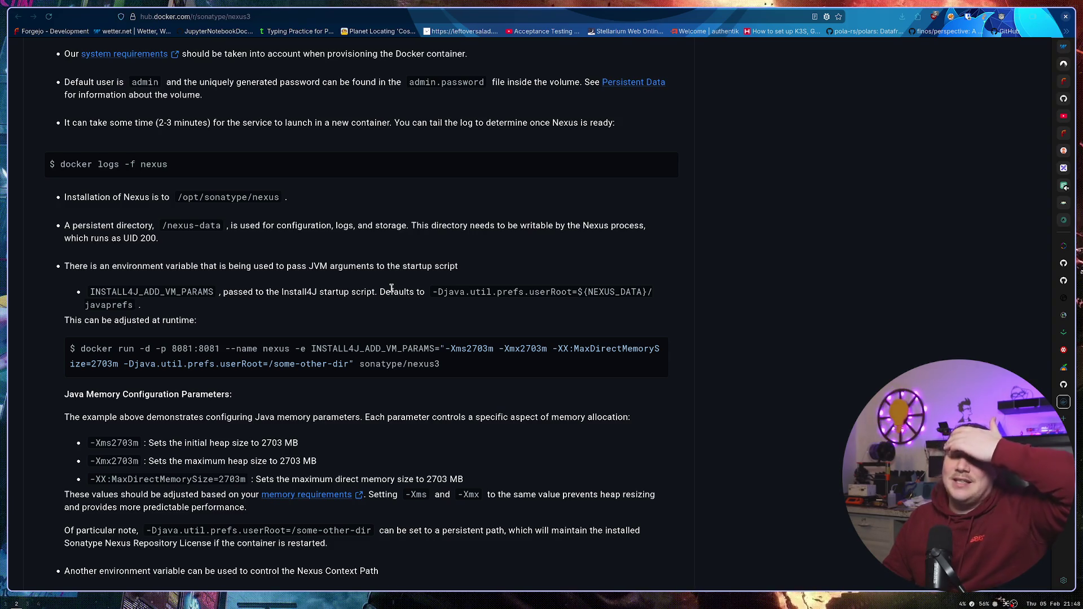
pyautogui.scroll(2, 396, 289)
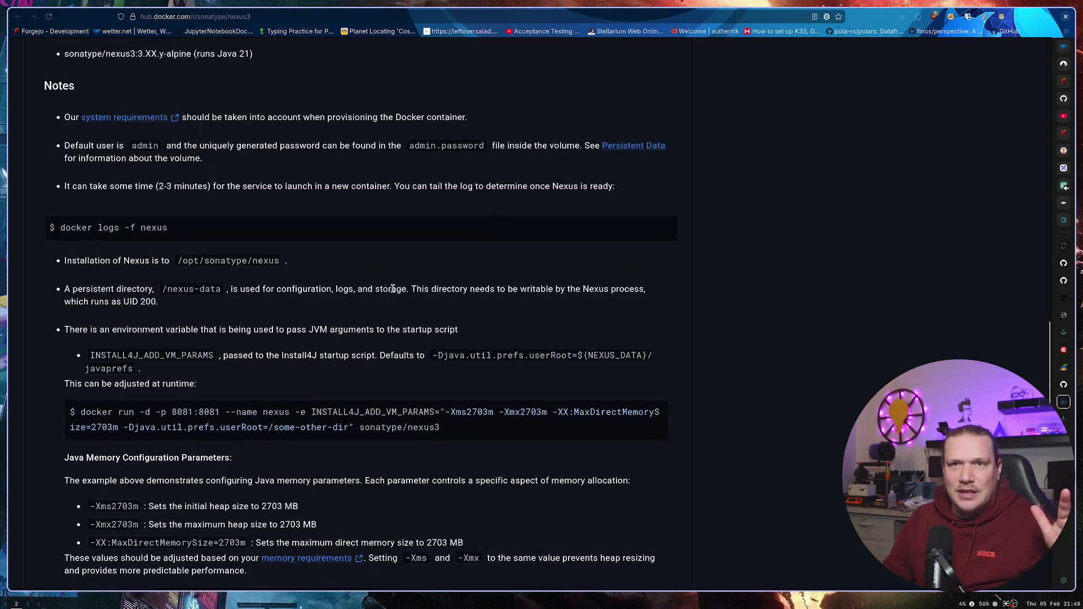
pyautogui.moveTo(86, 187); pyautogui.dragTo(229, 187)
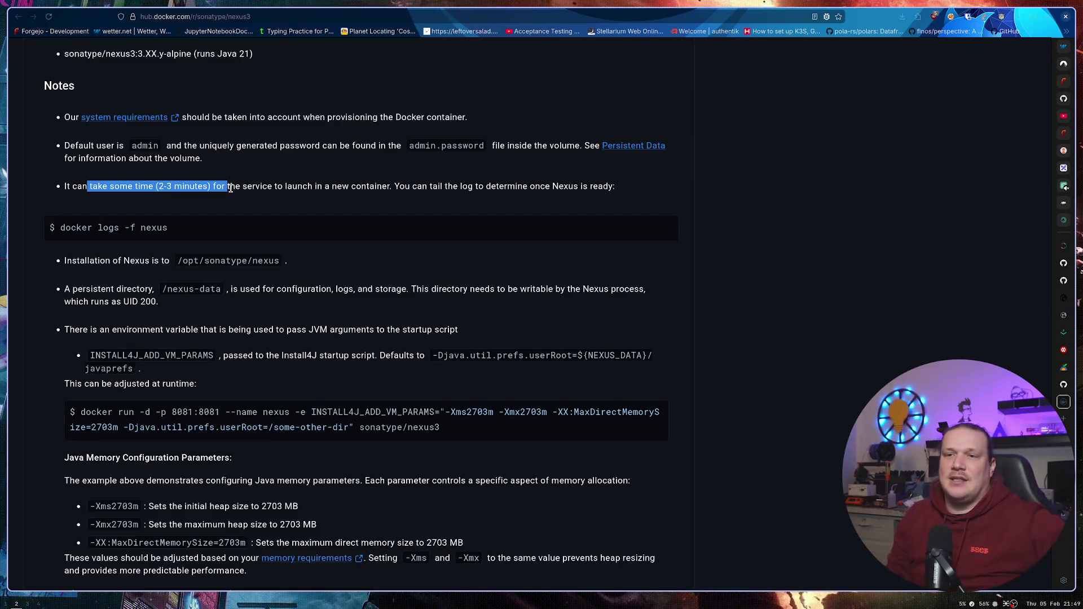
# - Highlight the -Xms and -Xmx heap size lines, then follow the Nexus memory requirements link
pyautogui.scroll(-3, 271, 237)
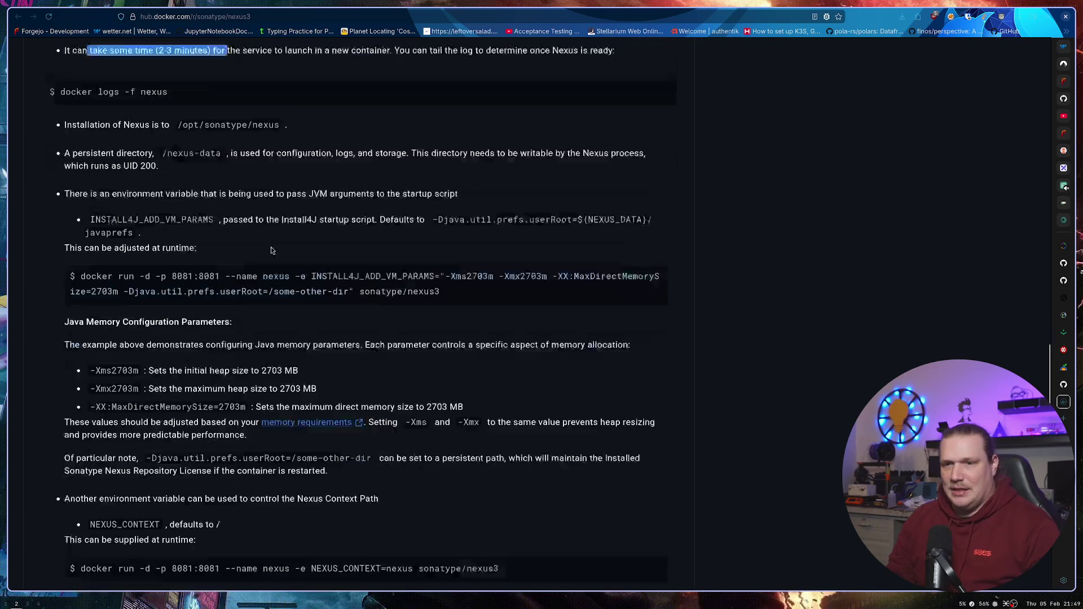
pyautogui.scroll(-1, 277, 223)
pyautogui.moveTo(316, 271); pyautogui.dragTo(90, 252)
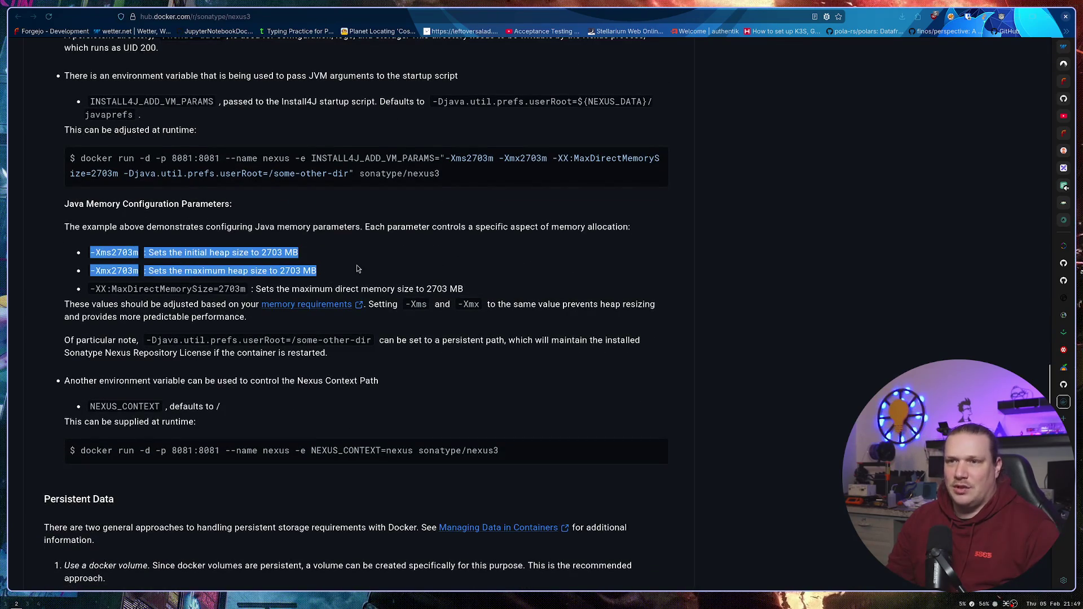
pyautogui.moveTo(350, 270); pyautogui.dragTo(117, 252)
pyautogui.click(278, 250)
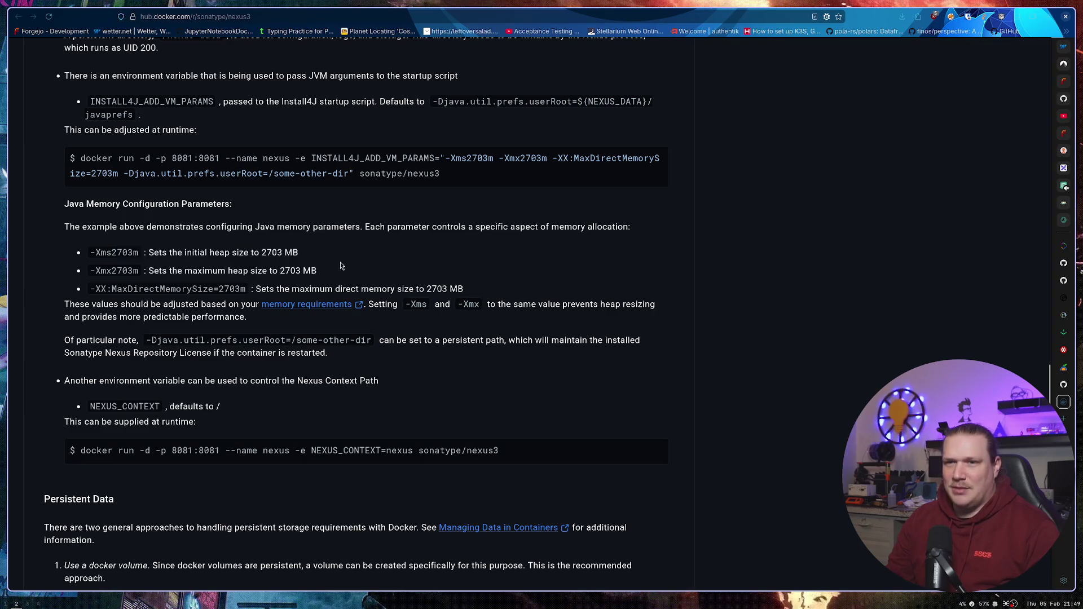
pyautogui.click(301, 306)
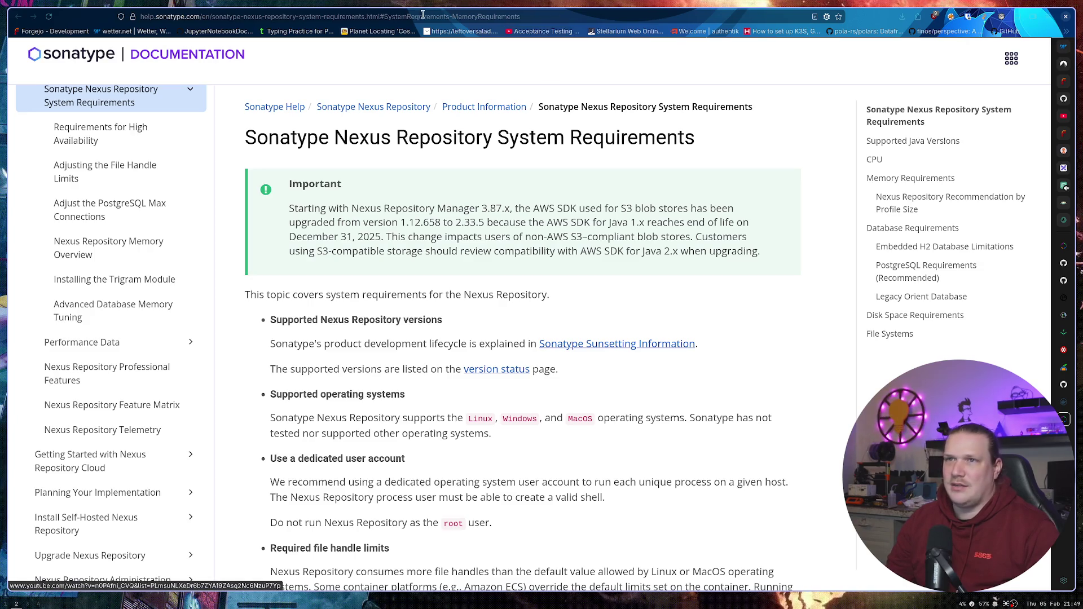
# - Jump to Memory Requirements and mark the Architecture 1 and 20,000 requests/hour figures
pyautogui.moveTo(388, 17); pyautogui.dragTo(538, 18)
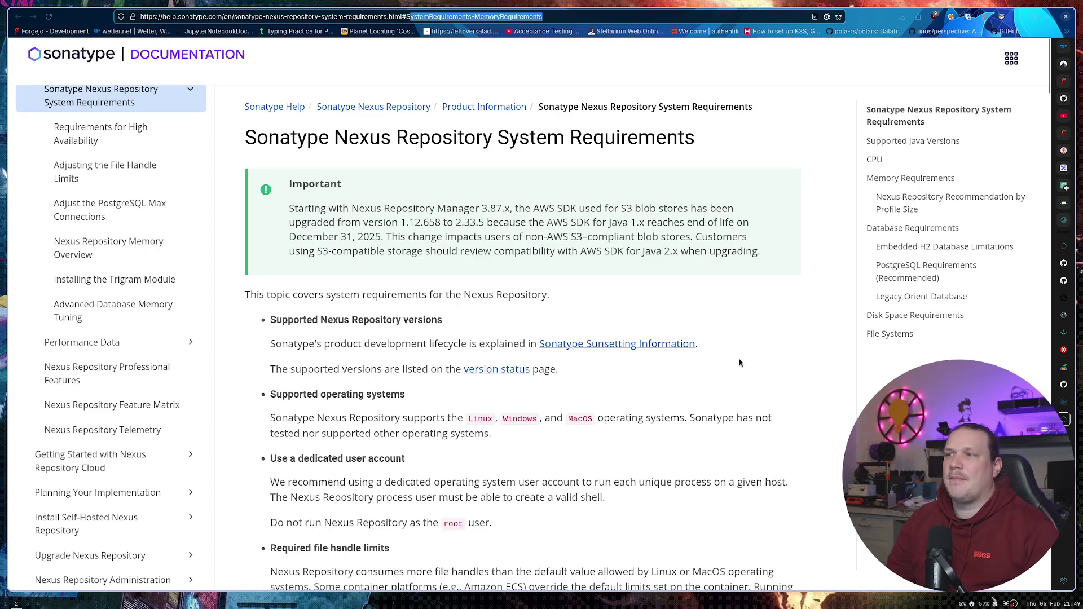
pyautogui.click(887, 179)
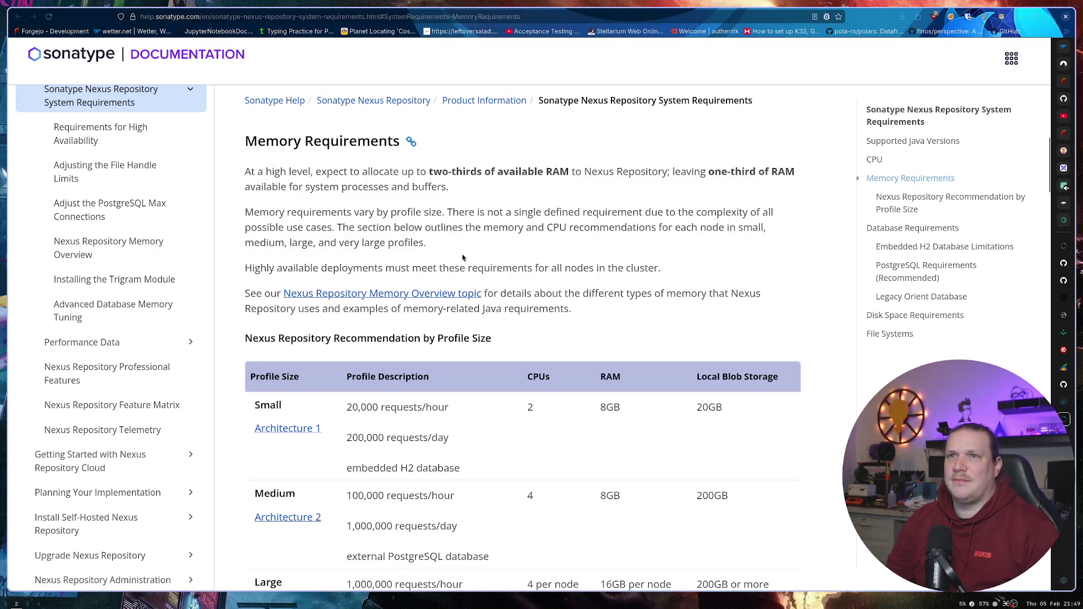
pyautogui.scroll(-2, 527, 238)
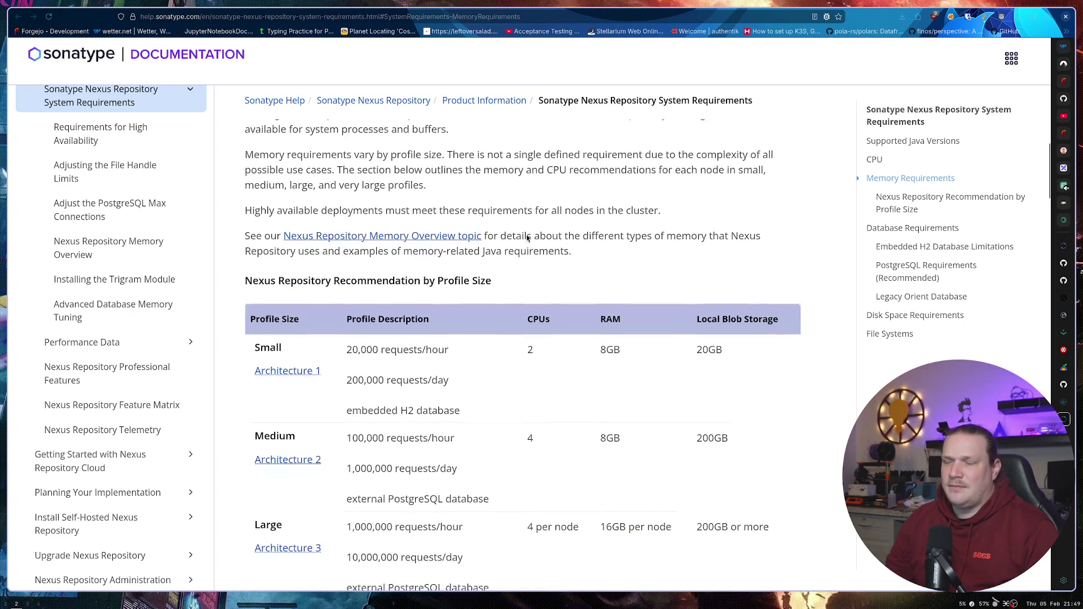
pyautogui.moveTo(620, 344)
pyautogui.mouseDown()
pyautogui.moveTo(581, 341)
pyautogui.moveTo(613, 346)
pyautogui.mouseUp()
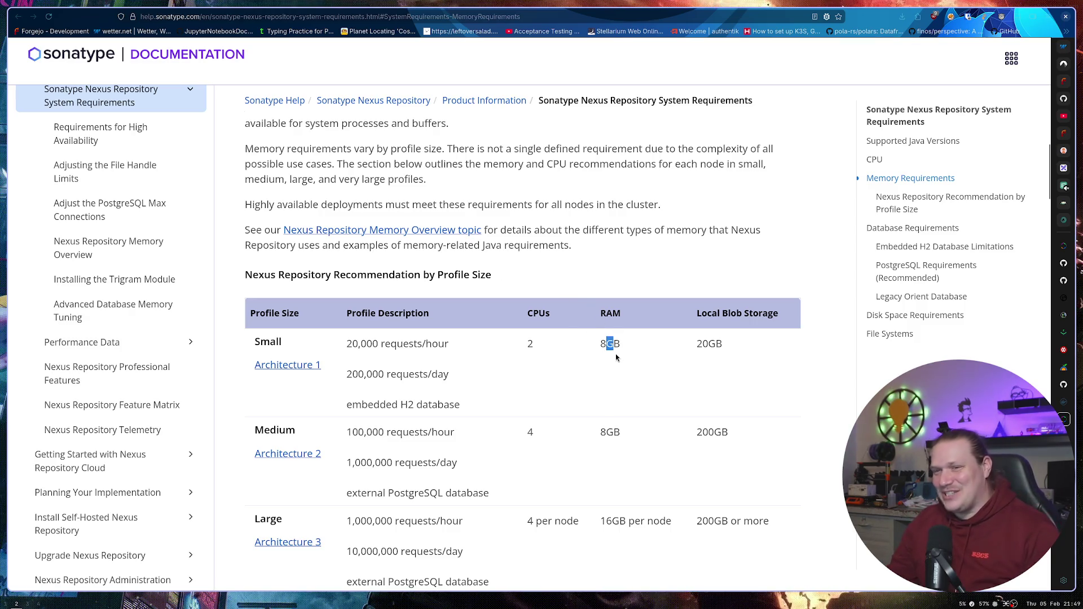
pyautogui.moveTo(345, 345)
pyautogui.mouseDown()
pyautogui.moveTo(459, 355)
pyautogui.moveTo(470, 335)
pyautogui.mouseUp()
# - Mark the embedded H2 database note, then return to the local Nexus Repository window
pyautogui.scroll(-2, 469, 326)
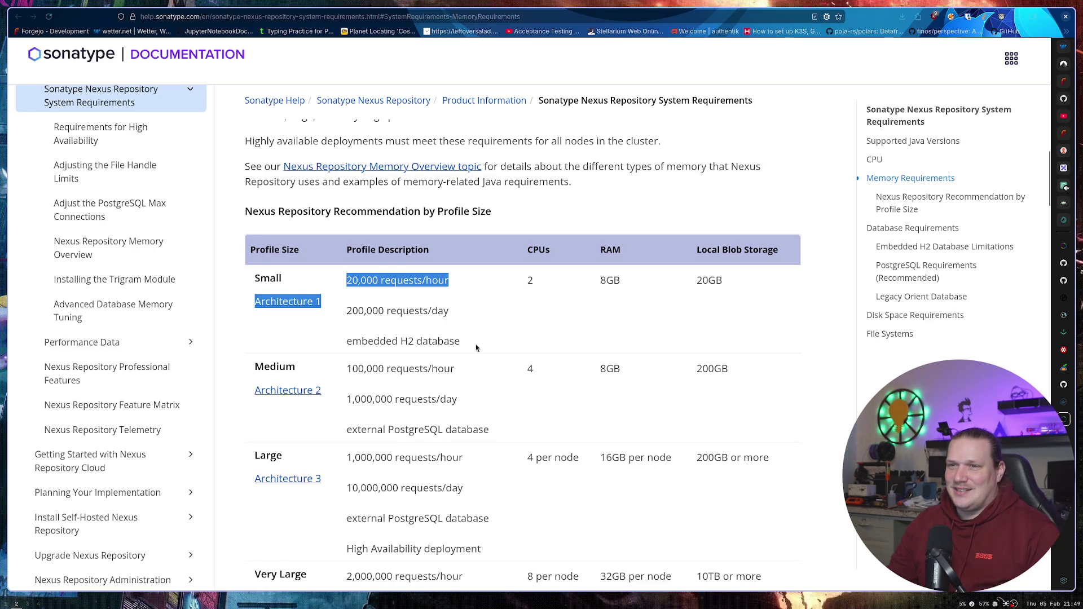
pyautogui.moveTo(475, 345); pyautogui.dragTo(348, 343)
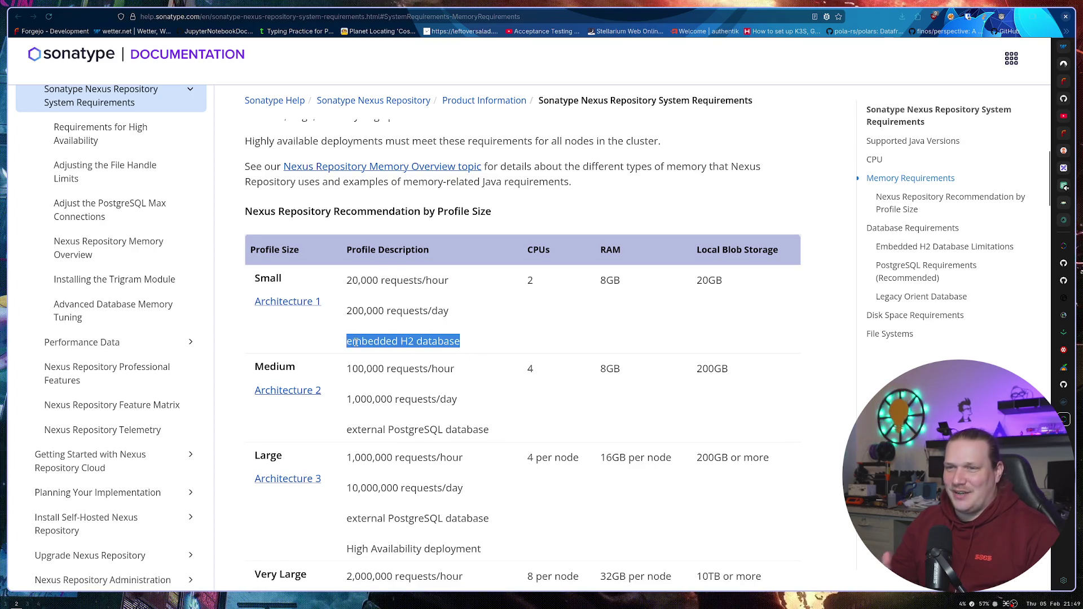
pyautogui.scroll(-3, 435, 384)
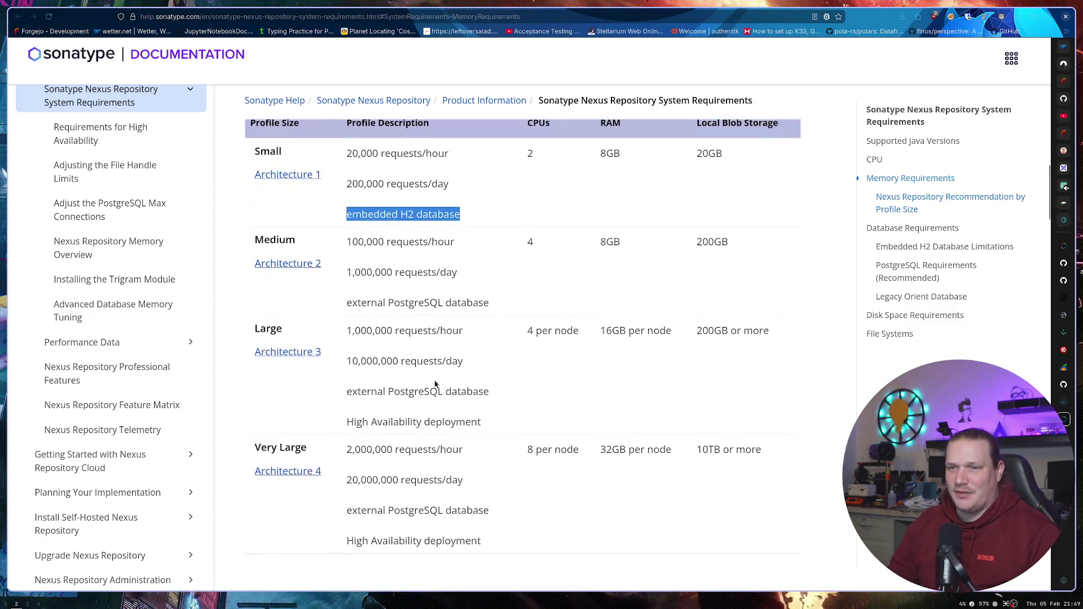
pyautogui.click(510, 297)
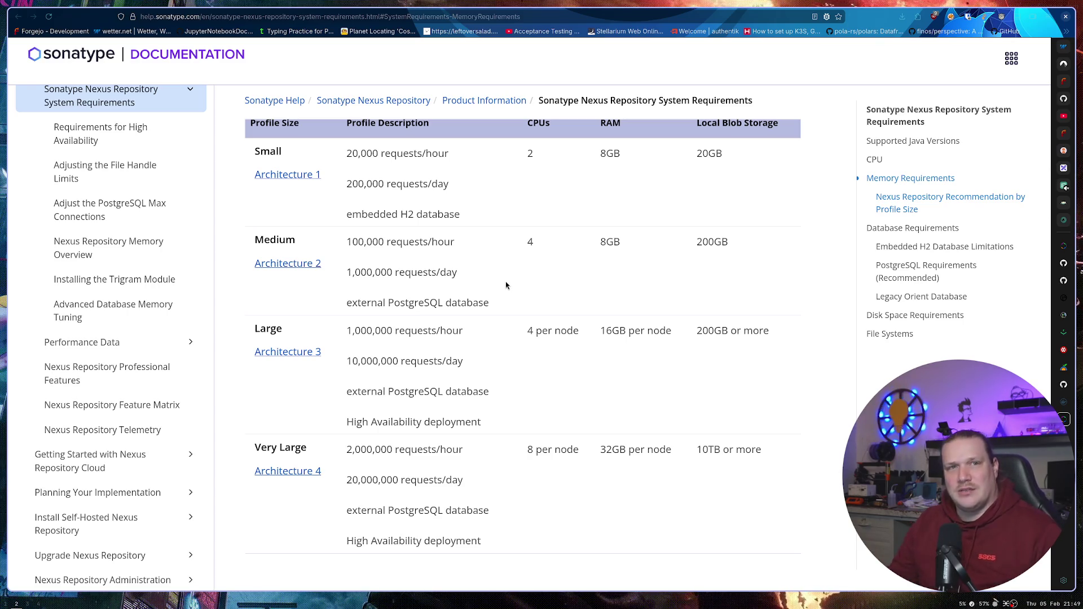
pyautogui.scroll(7, 538, 354)
pyautogui.scroll(5, 537, 354)
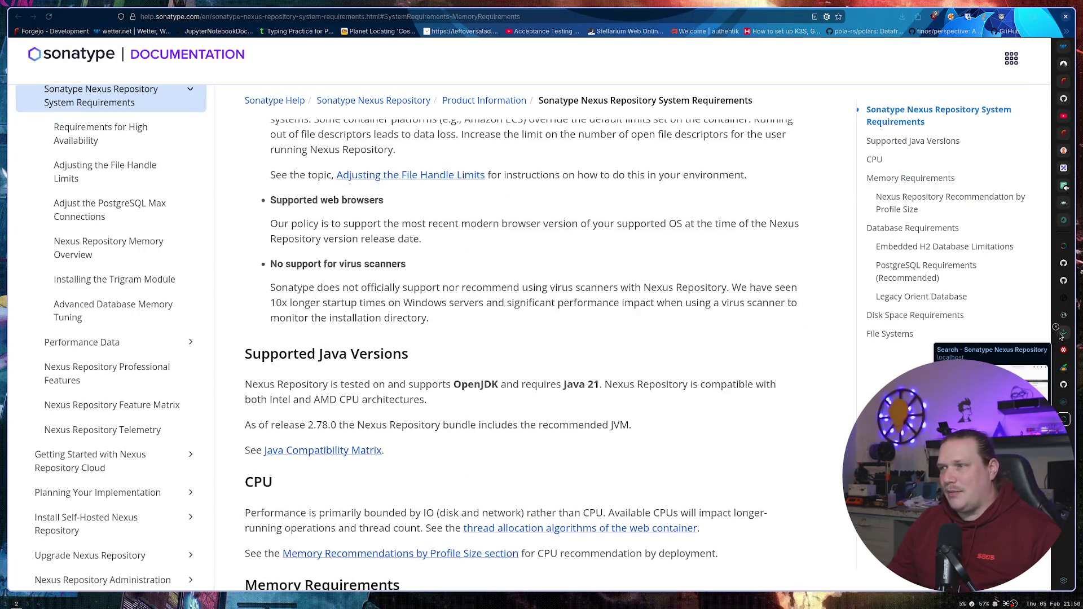
pyautogui.click(1062, 332)
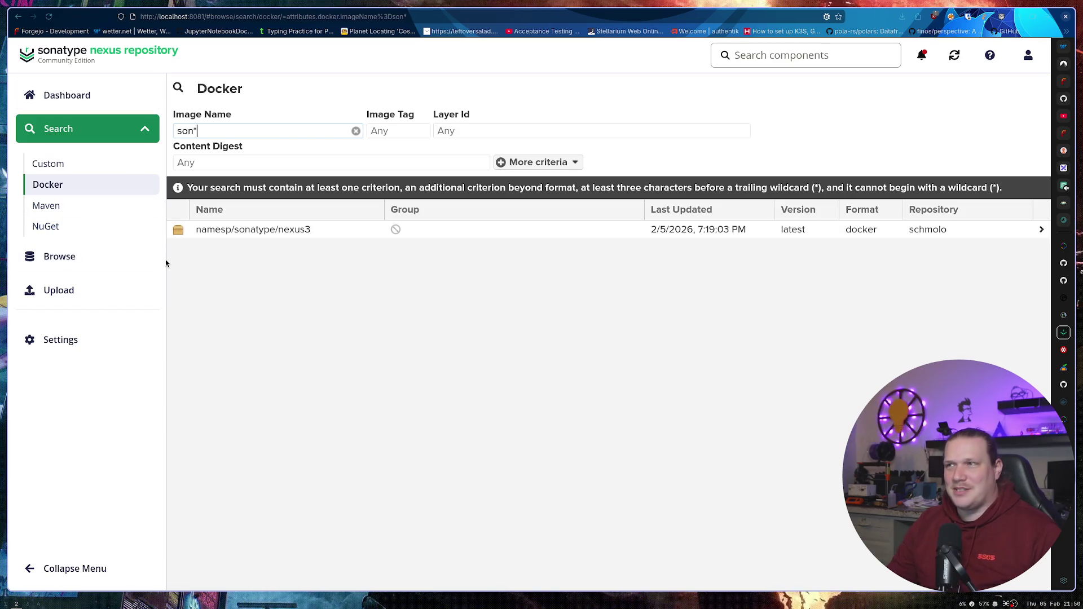
# - Review the Nexus dashboard component and request usage figures and the Browse repository list
pyautogui.click(67, 95)
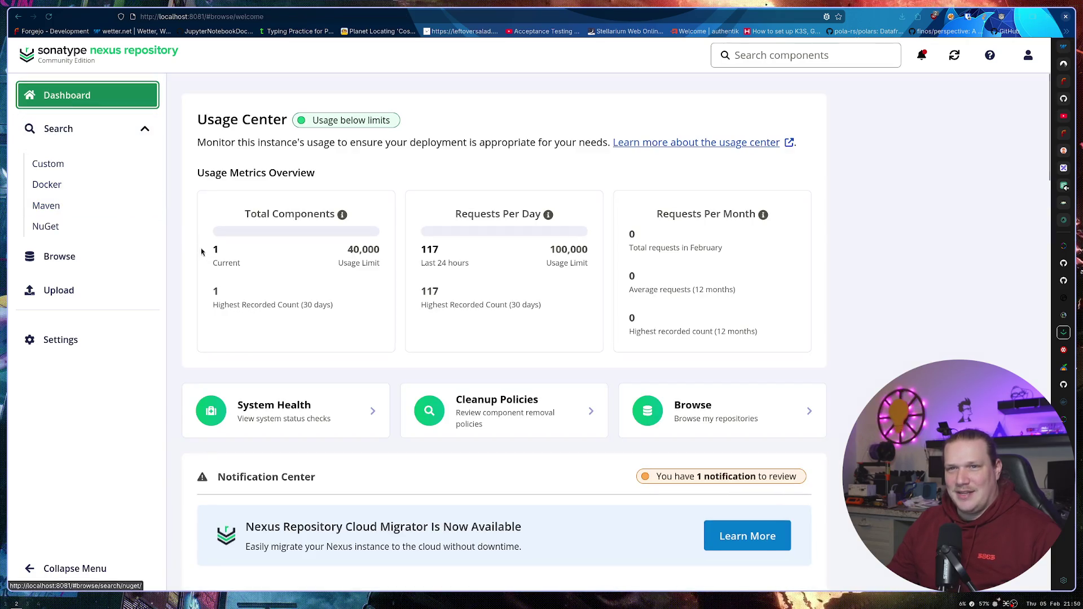
pyautogui.moveTo(212, 249)
pyautogui.mouseDown()
pyautogui.moveTo(375, 252)
pyautogui.moveTo(439, 284)
pyautogui.mouseUp()
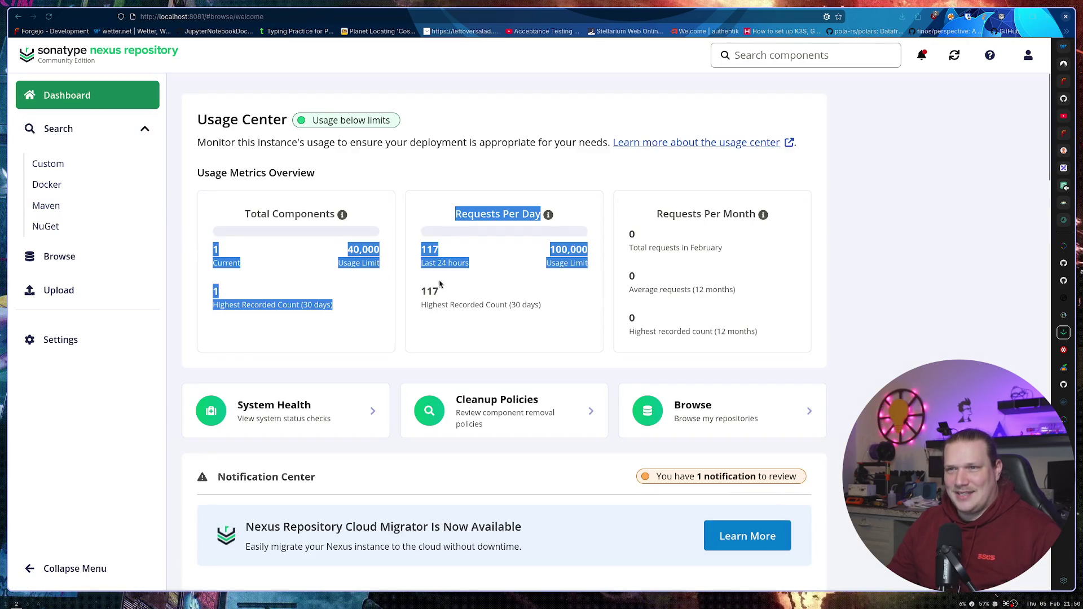
pyautogui.click(466, 263)
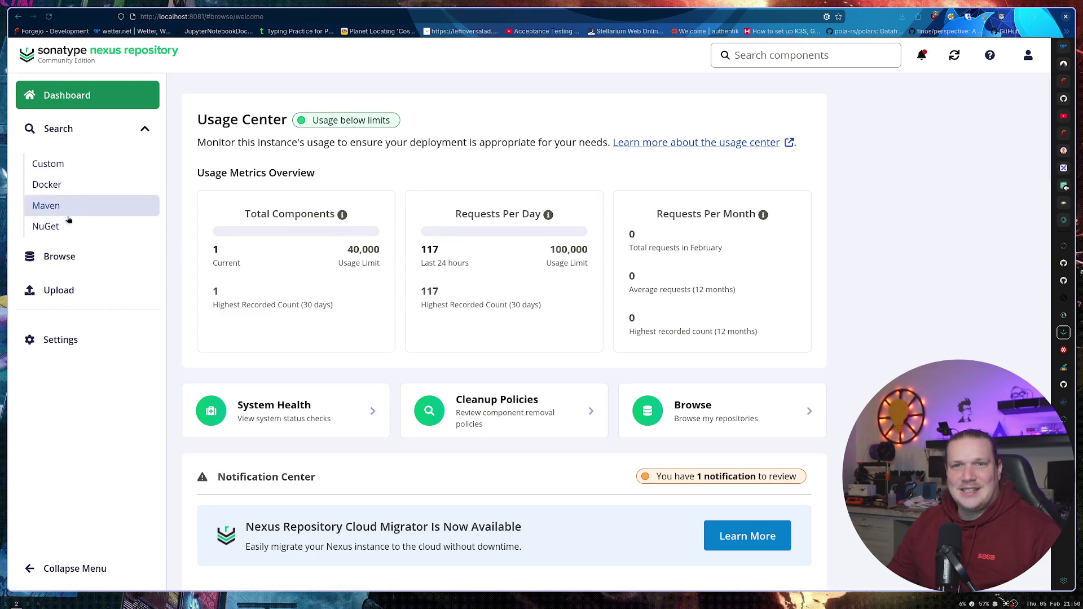
pyautogui.click(66, 258)
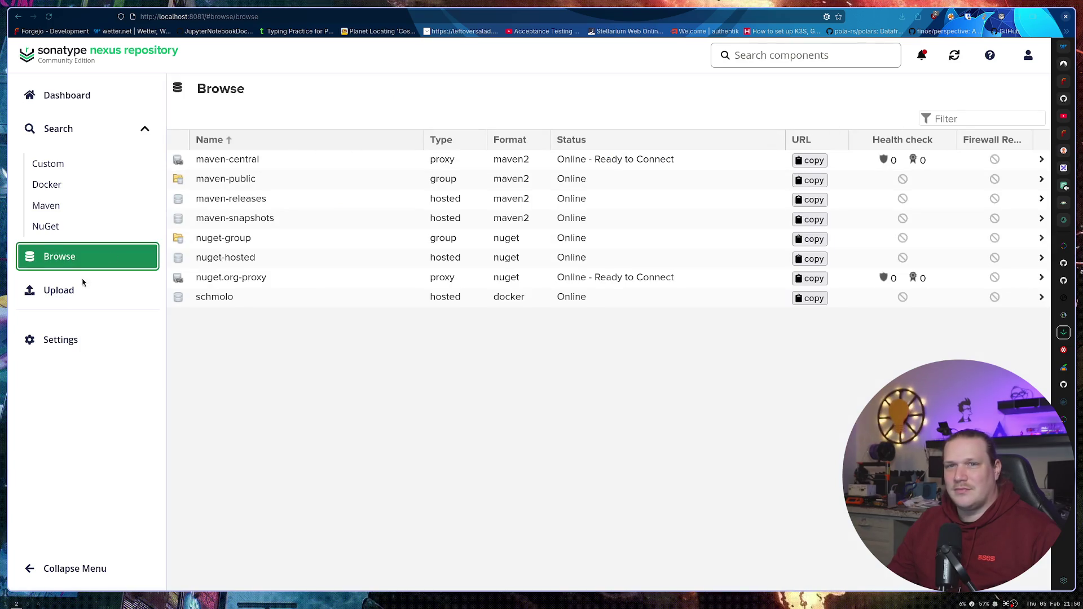
# - Open Settings > Repositories and look through the recipe types under Create repository
pyautogui.click(63, 340)
pyautogui.click(93, 163)
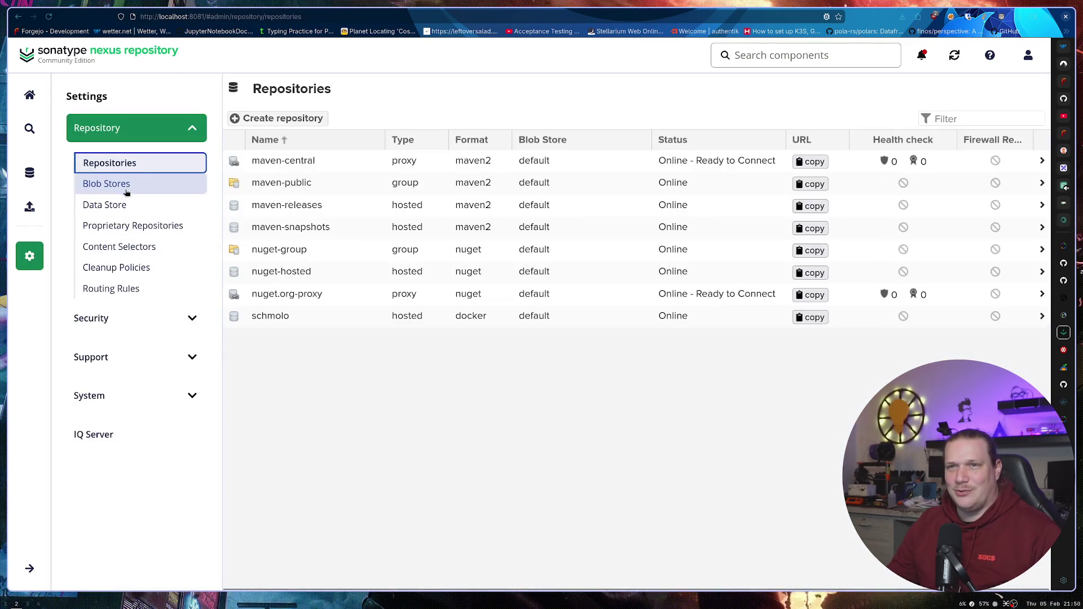
pyautogui.click(265, 121)
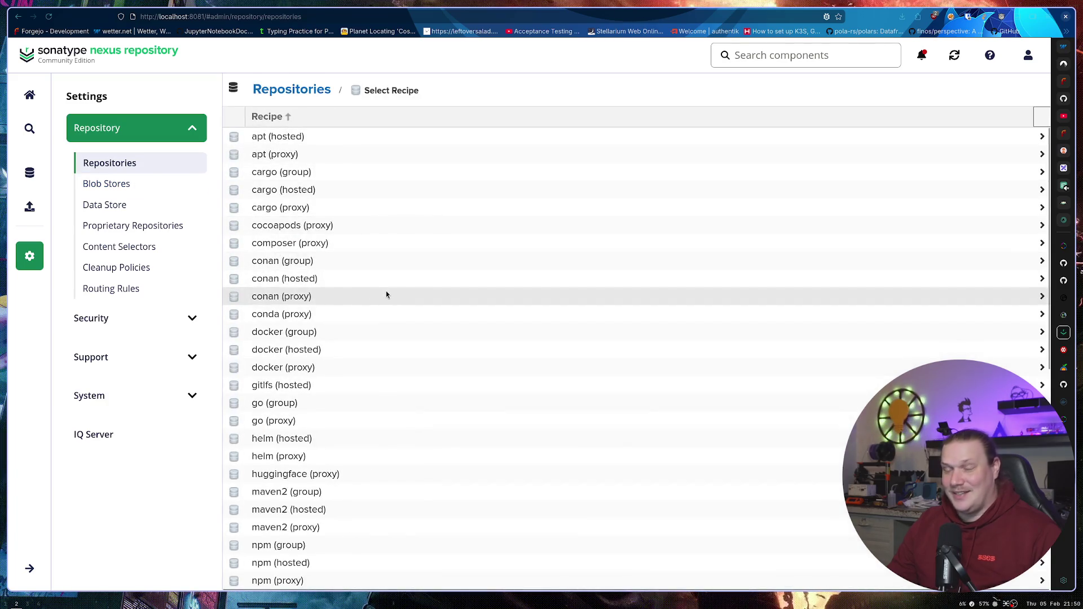
pyautogui.scroll(-4, 382, 300)
pyautogui.scroll(4, 380, 302)
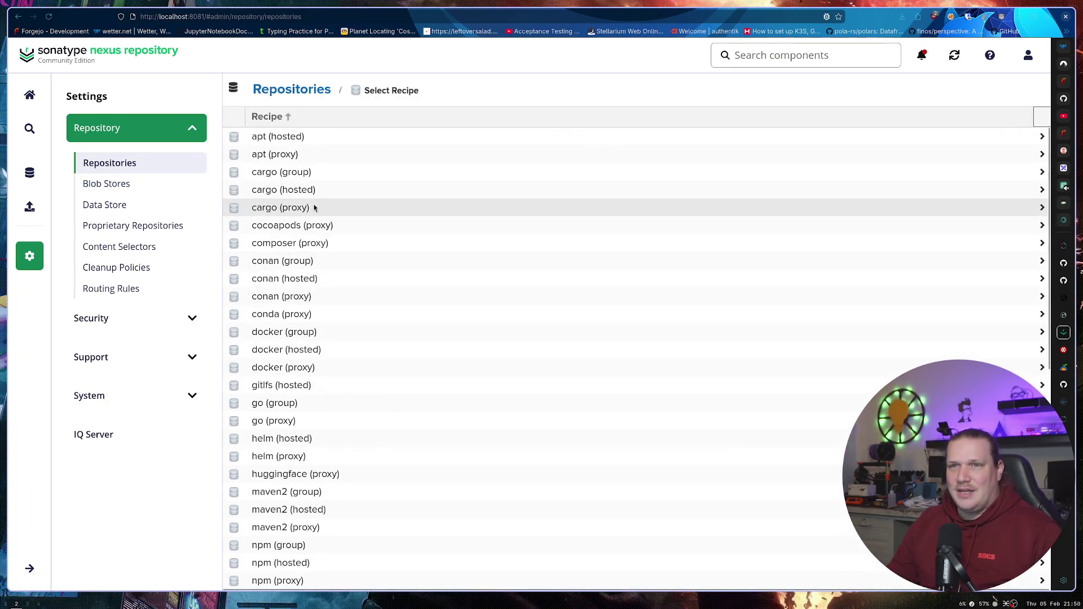
pyautogui.scroll(-3, 305, 257)
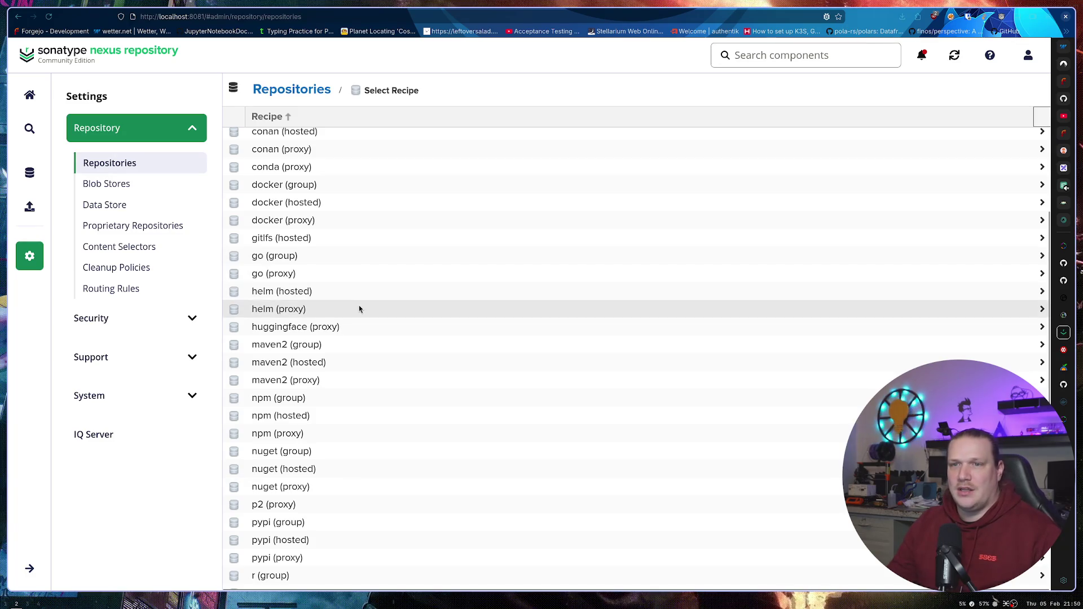
pyautogui.scroll(-3, 370, 306)
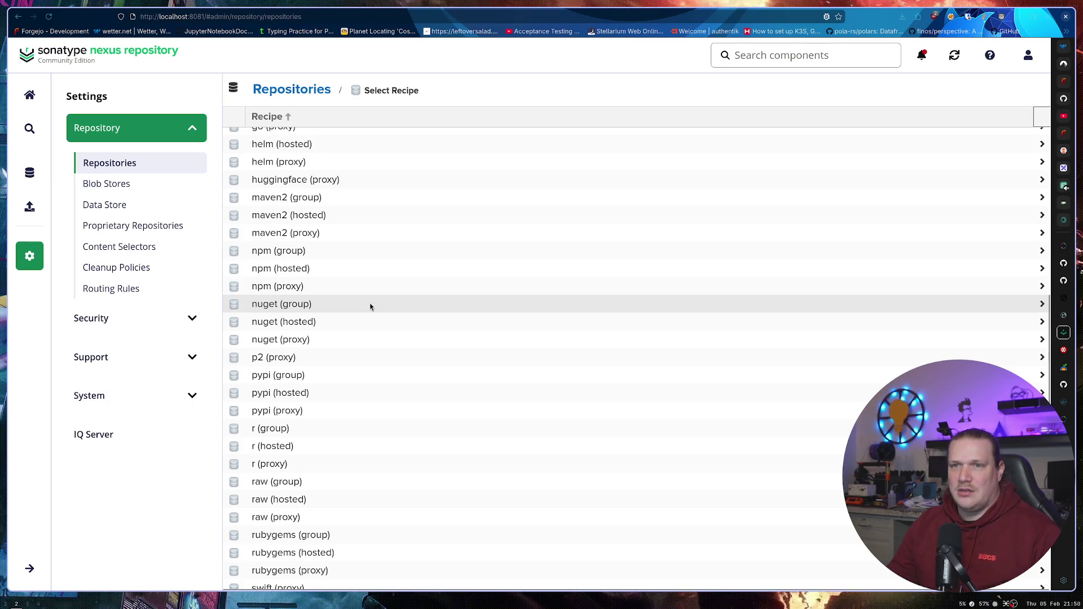
pyautogui.scroll(6, 371, 307)
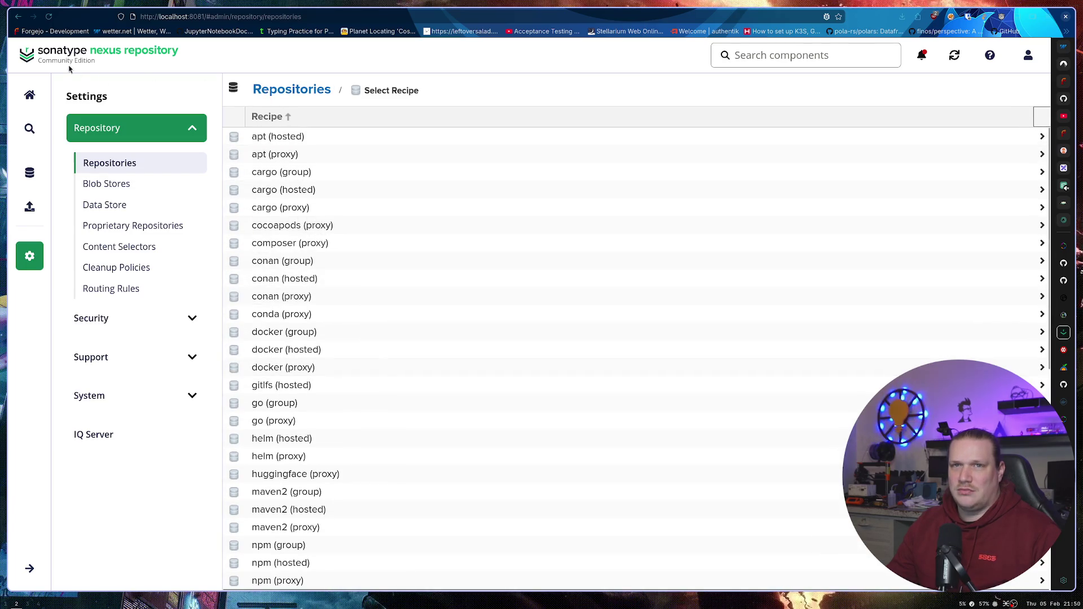
# - Return to the Nexus dashboard, then move on to the Pulp Project page
pyautogui.click(29, 95)
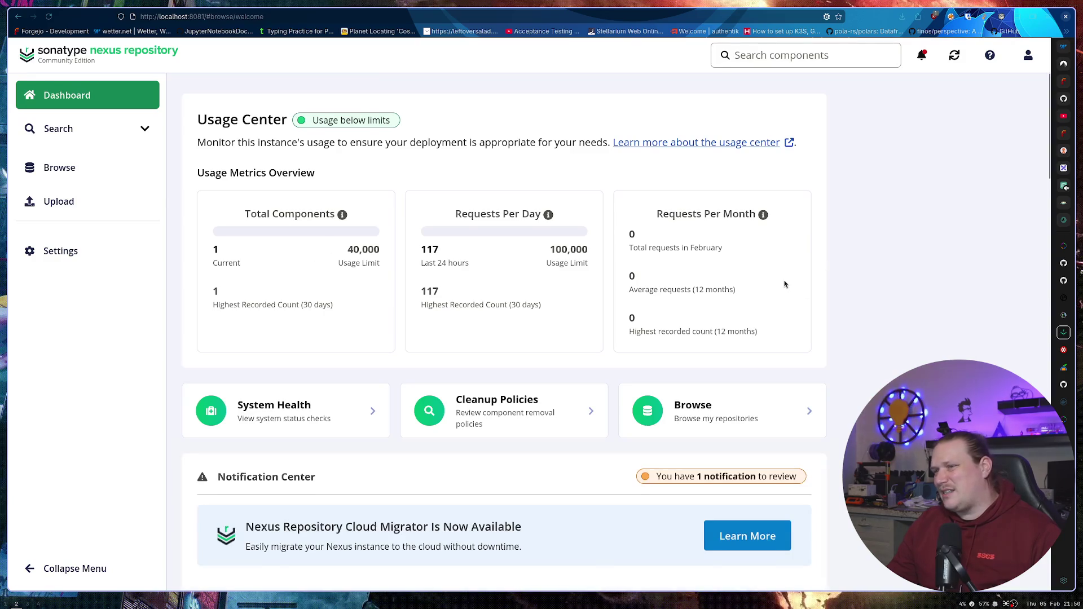
pyautogui.scroll(-10, 784, 283)
pyautogui.scroll(10, 784, 283)
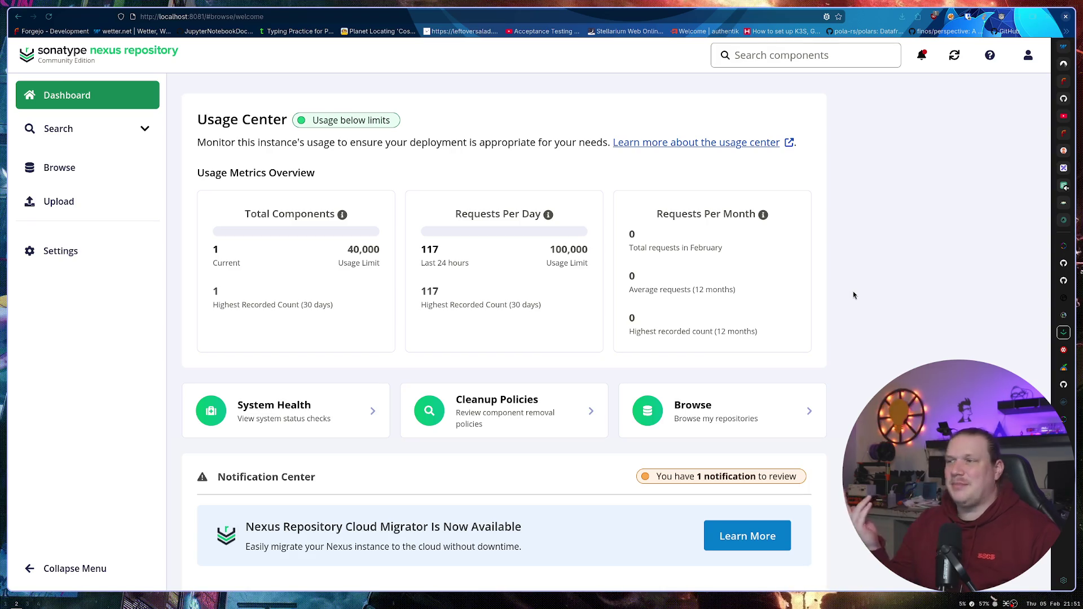
pyautogui.click(1063, 367)
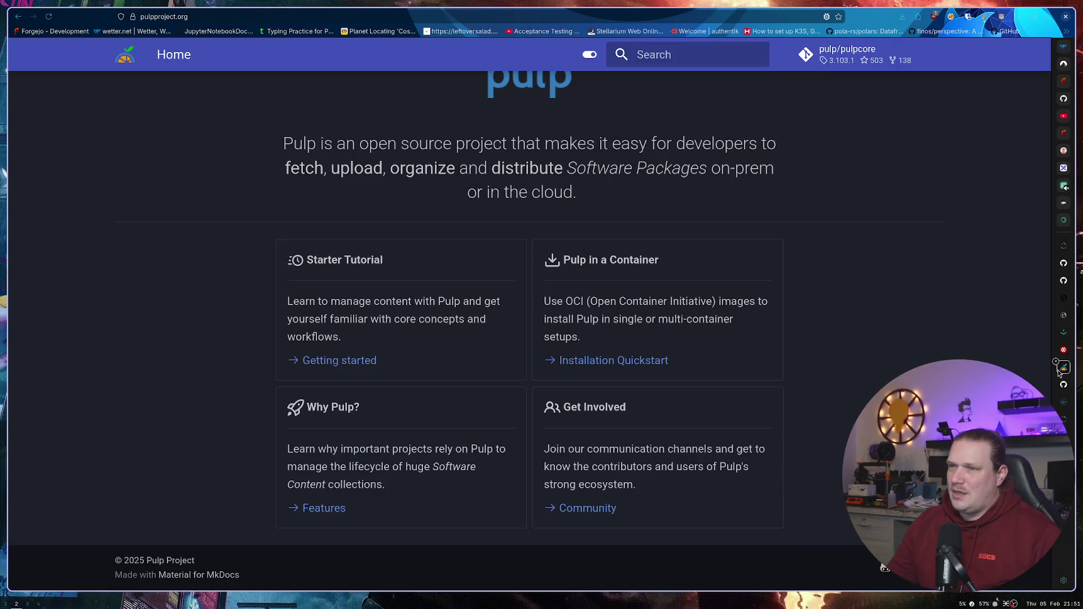
# - Open the pulp/pulpcore GitHub repository, scroll through its README, then switch to pulp-oci-images
pyautogui.scroll(3, 420, 313)
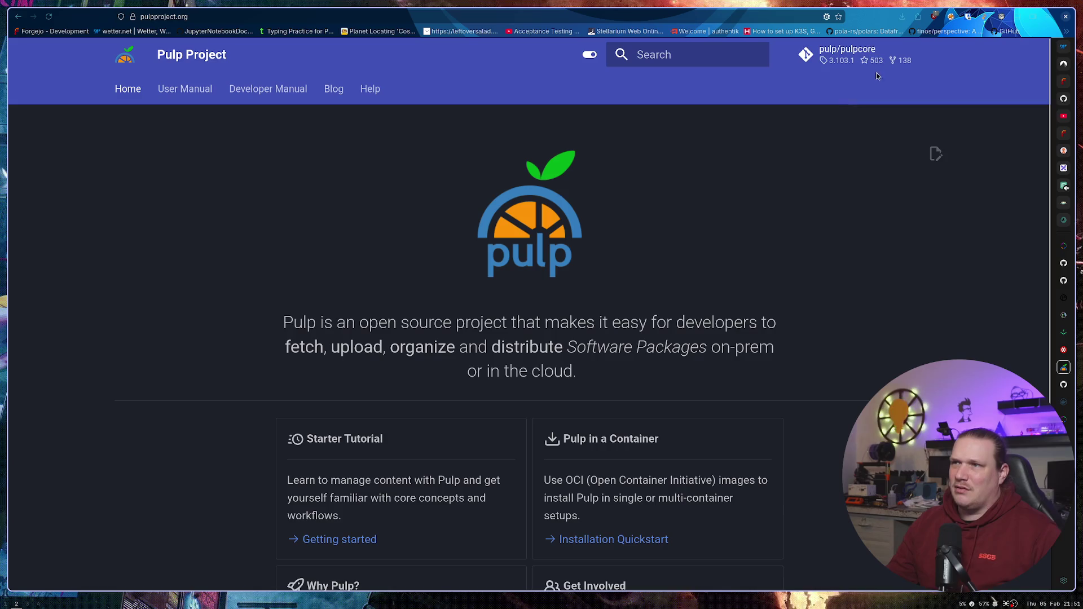
pyautogui.click(851, 55)
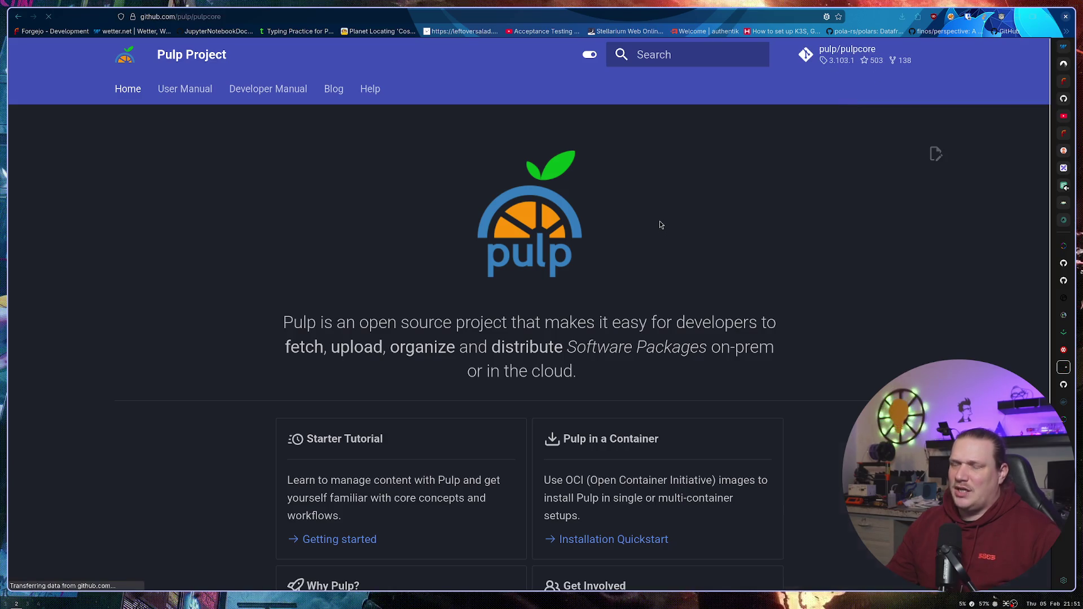
pyautogui.scroll(-10, 651, 217)
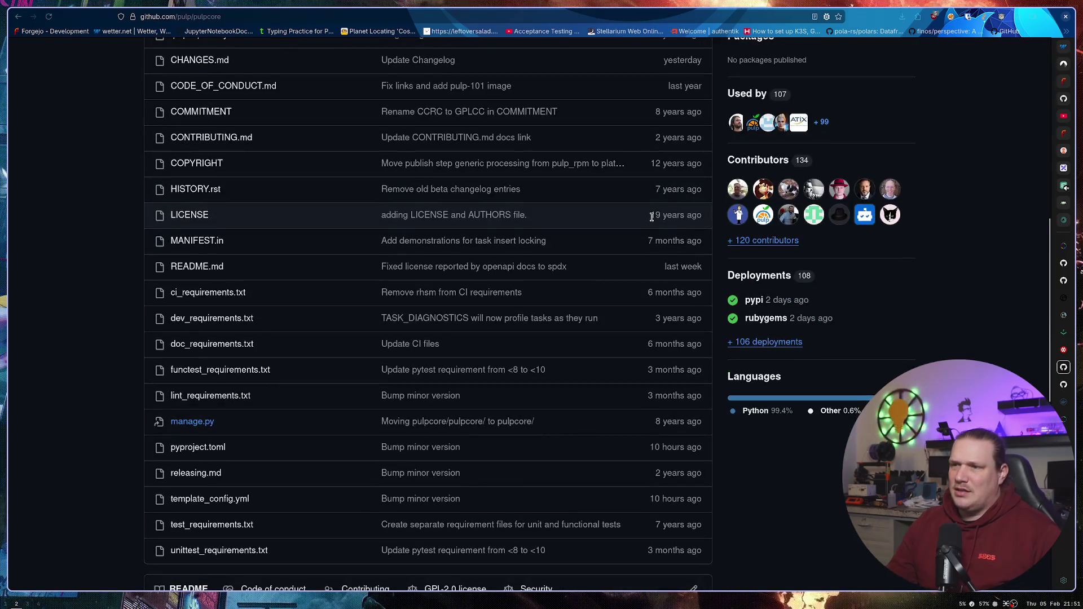
pyautogui.scroll(-10, 650, 220)
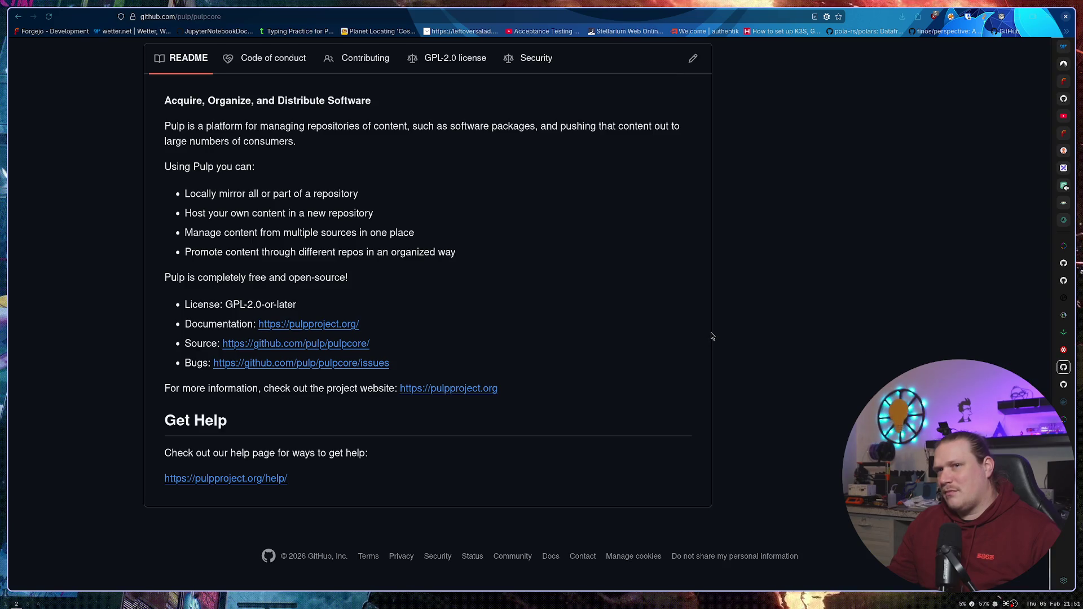
pyautogui.scroll(15, 709, 335)
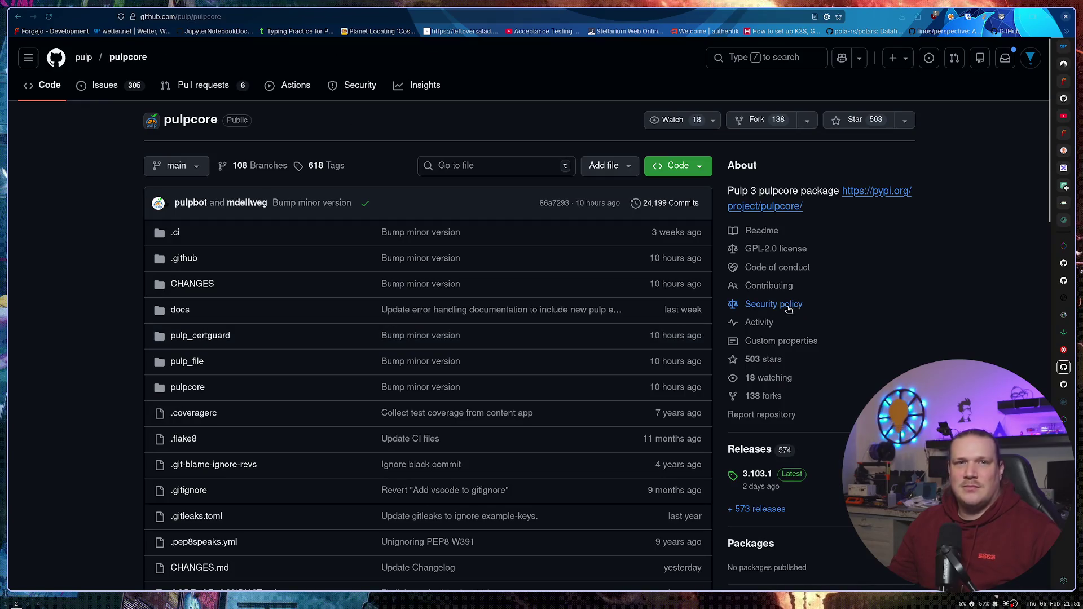
pyautogui.click(1063, 367)
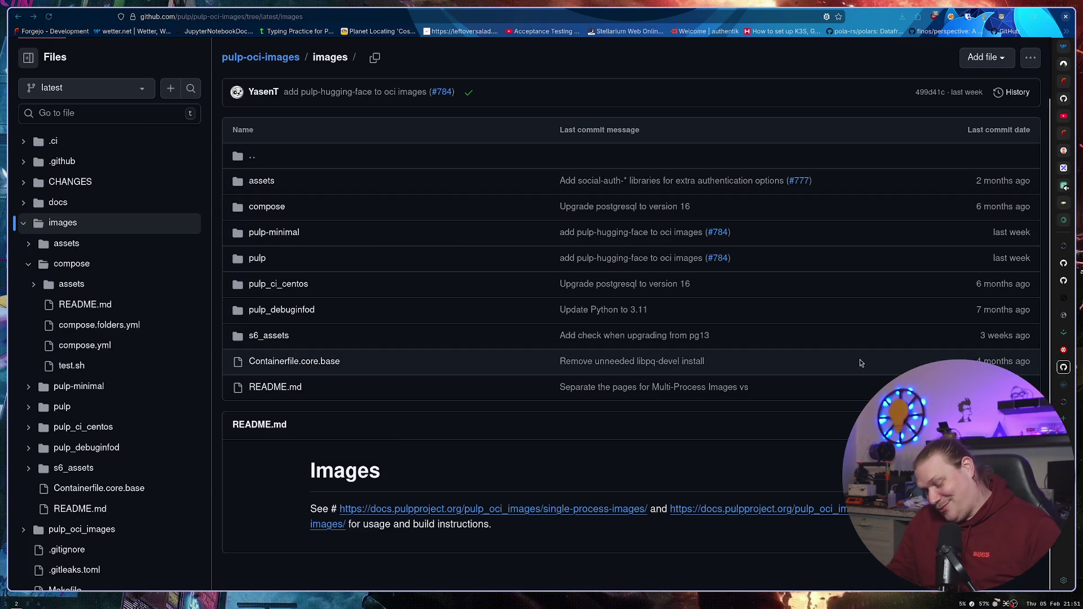
# - Search the web for jfrog and open the JFrog Artifactory product page
pyautogui.hotkey('ctrl', 't')
pyautogui.write('jfrog')
pyautogui.press('Return')
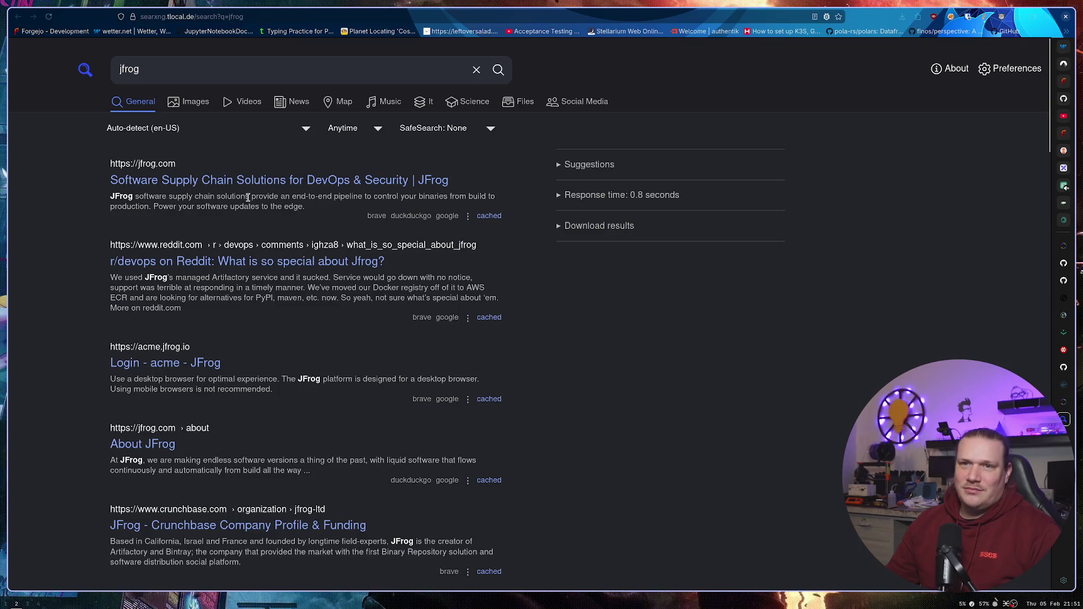
pyautogui.click(266, 179)
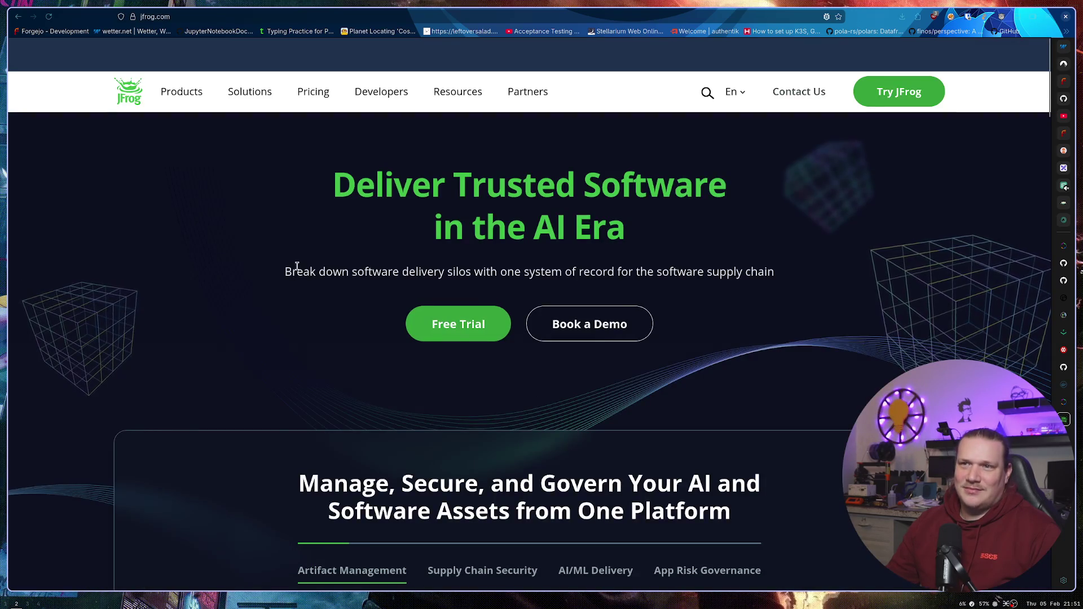
pyautogui.moveTo(175, 99)
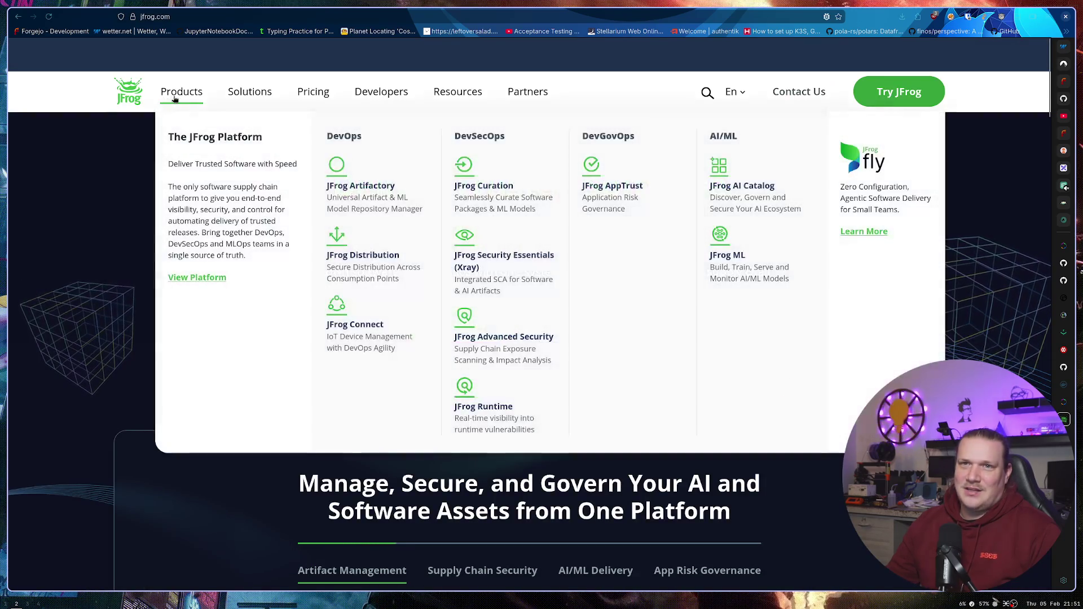
pyautogui.click(373, 195)
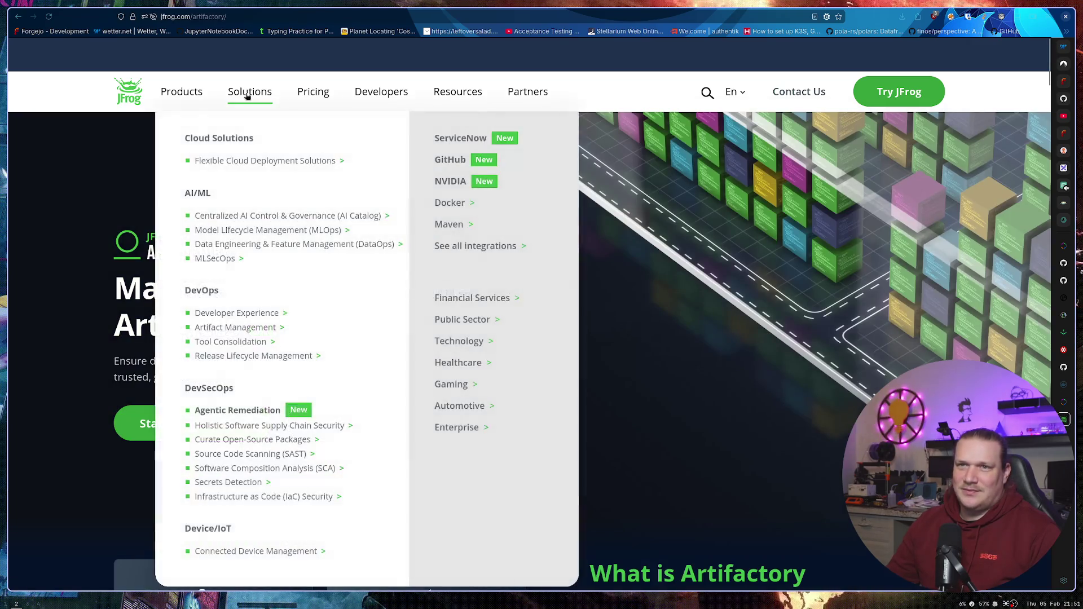
# - Scroll through Artifactory's features, highlight the universal artifact support text, and return to the top
pyautogui.moveTo(188, 93)
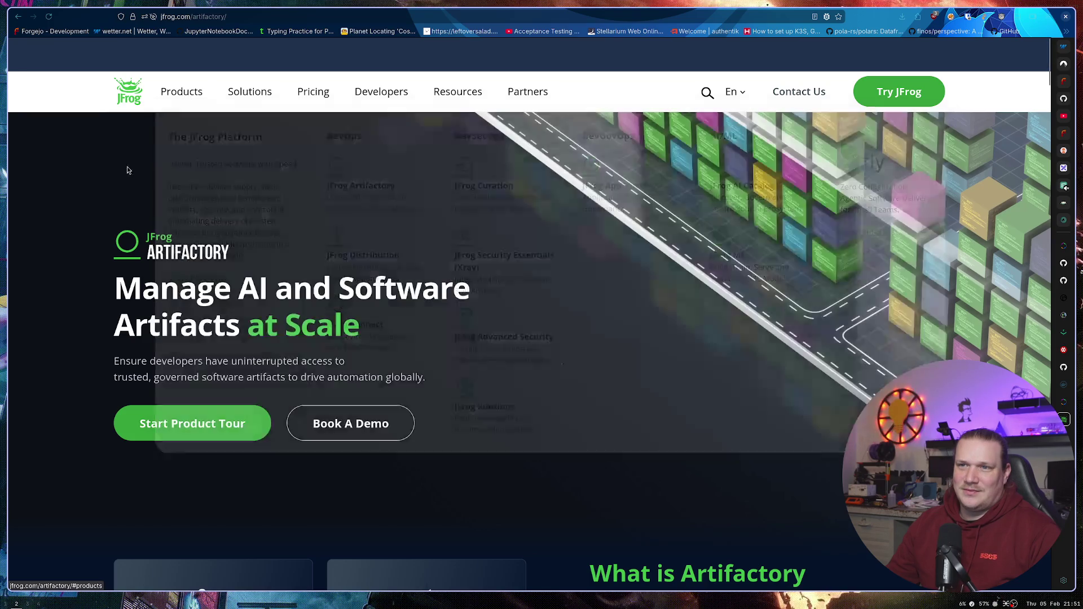
pyautogui.scroll(-8, 395, 242)
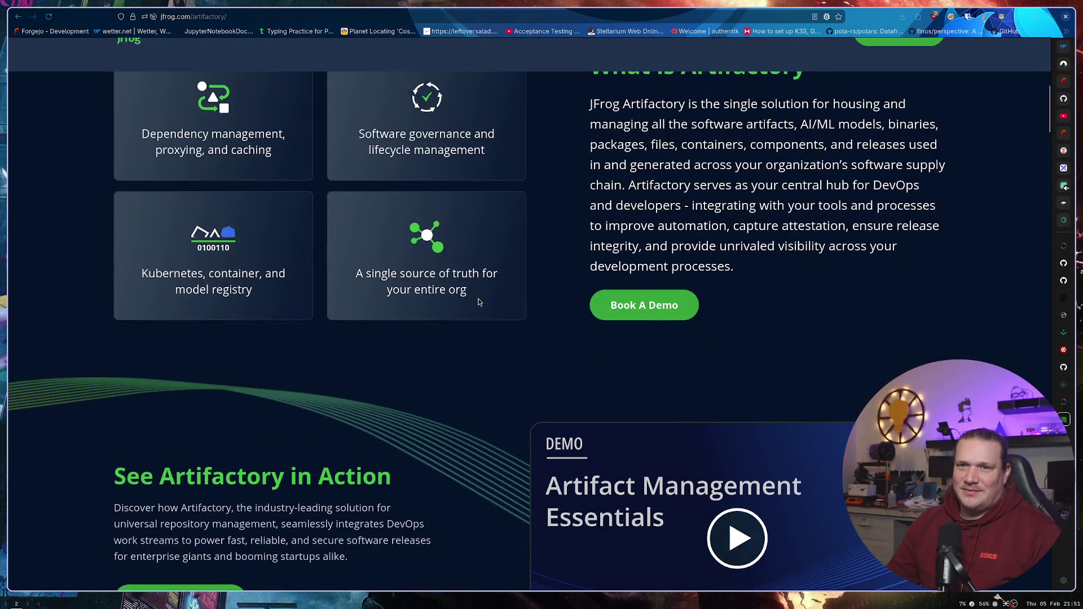
pyautogui.scroll(-3, 478, 303)
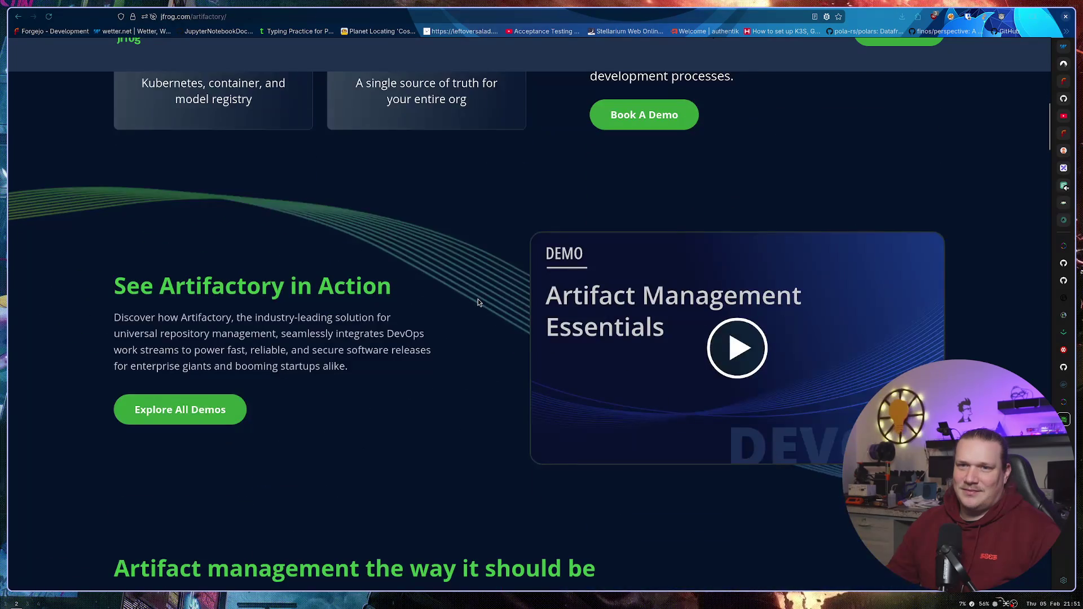
pyautogui.scroll(-5, 478, 303)
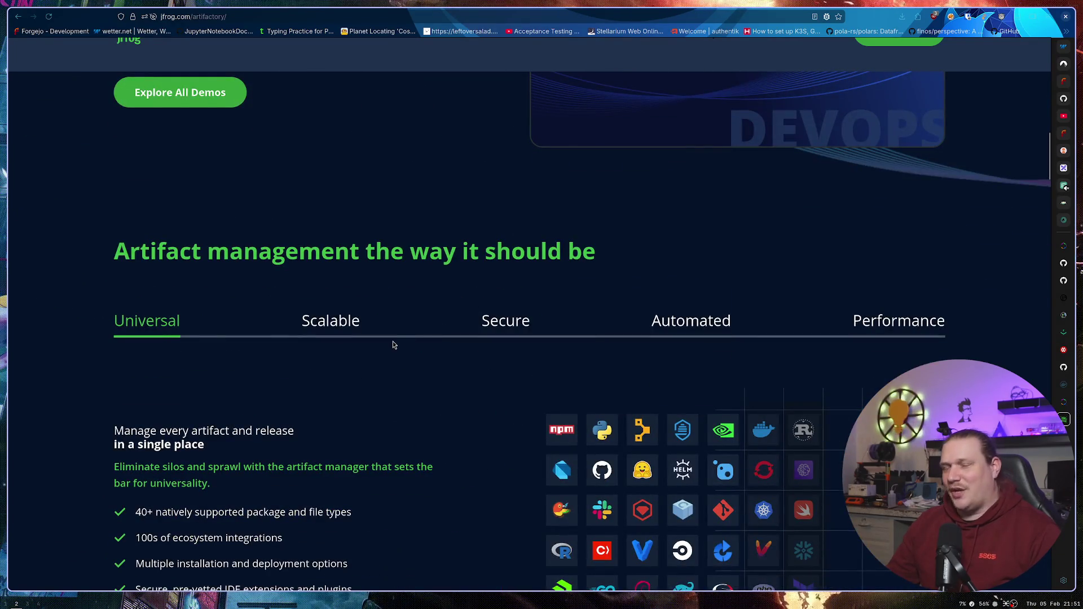
pyautogui.scroll(-2, 394, 345)
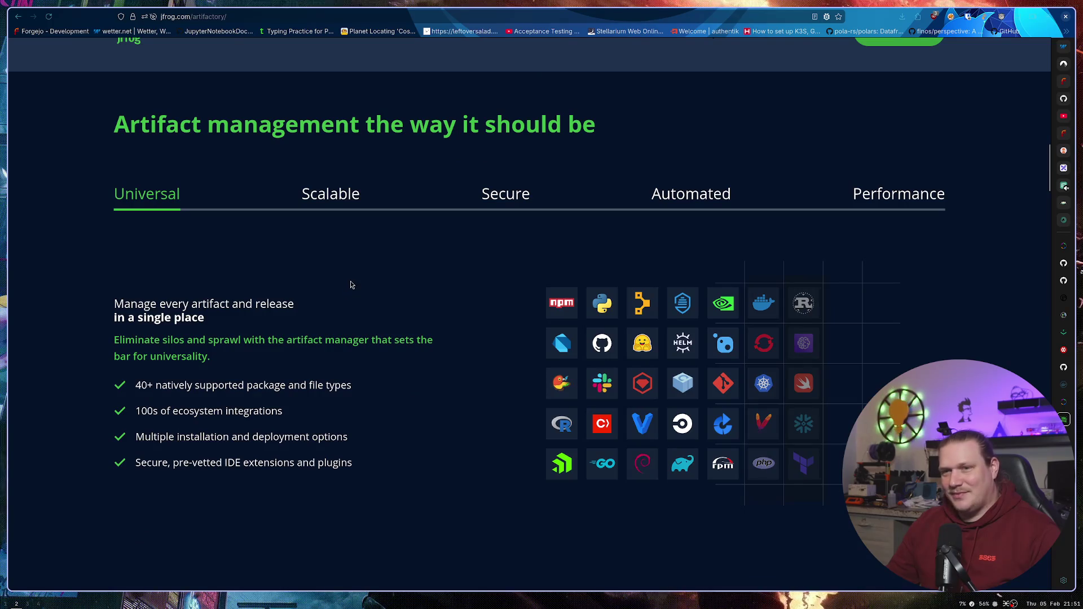
pyautogui.moveTo(368, 451); pyautogui.dragTo(115, 285)
pyautogui.click(143, 365)
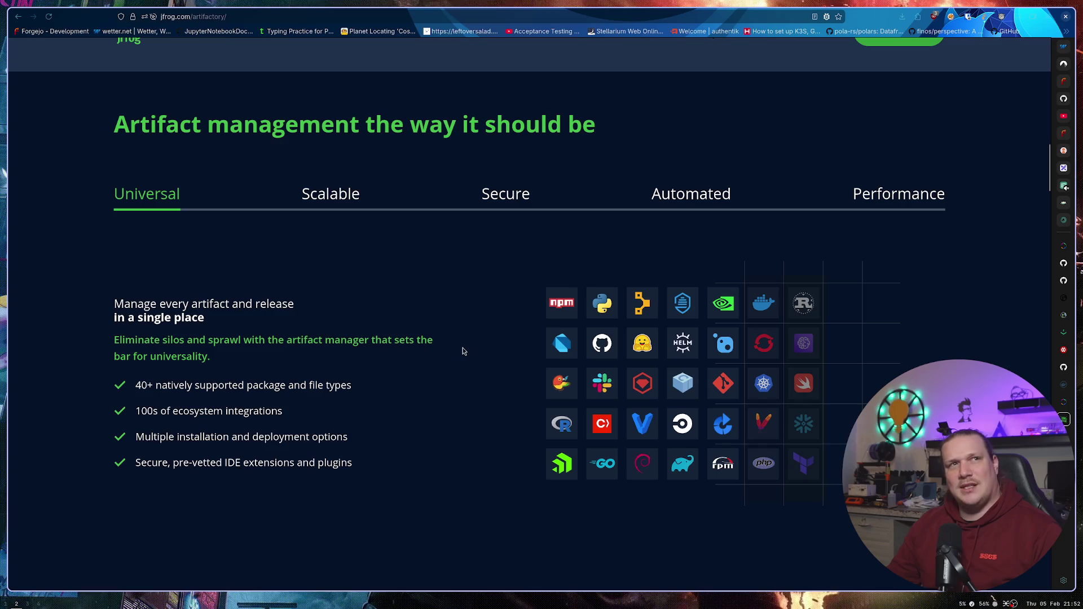
pyautogui.scroll(10, 440, 338)
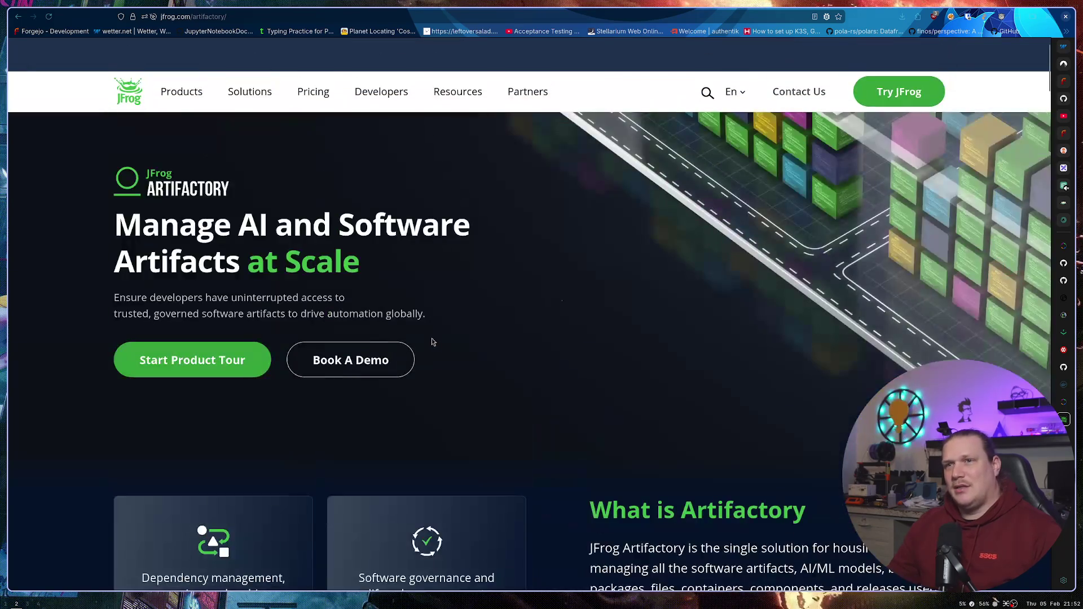
# - Open JFrog's Self-Managed pricing and scroll through the plans: Pro X $27,000/year, Enterprise X $51,000/year
pyautogui.click(313, 91)
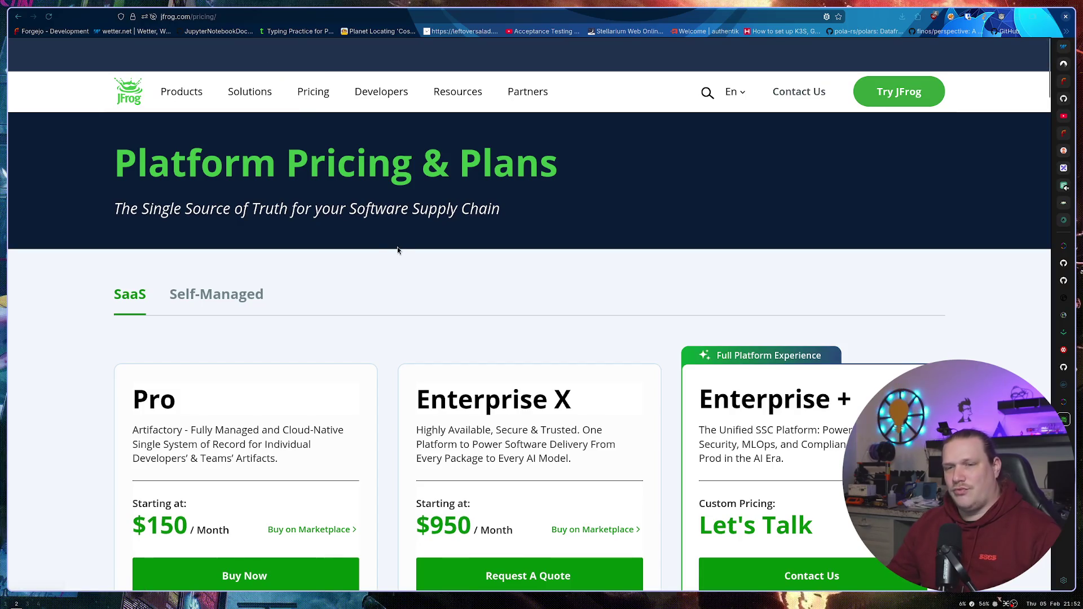
pyautogui.click(248, 290)
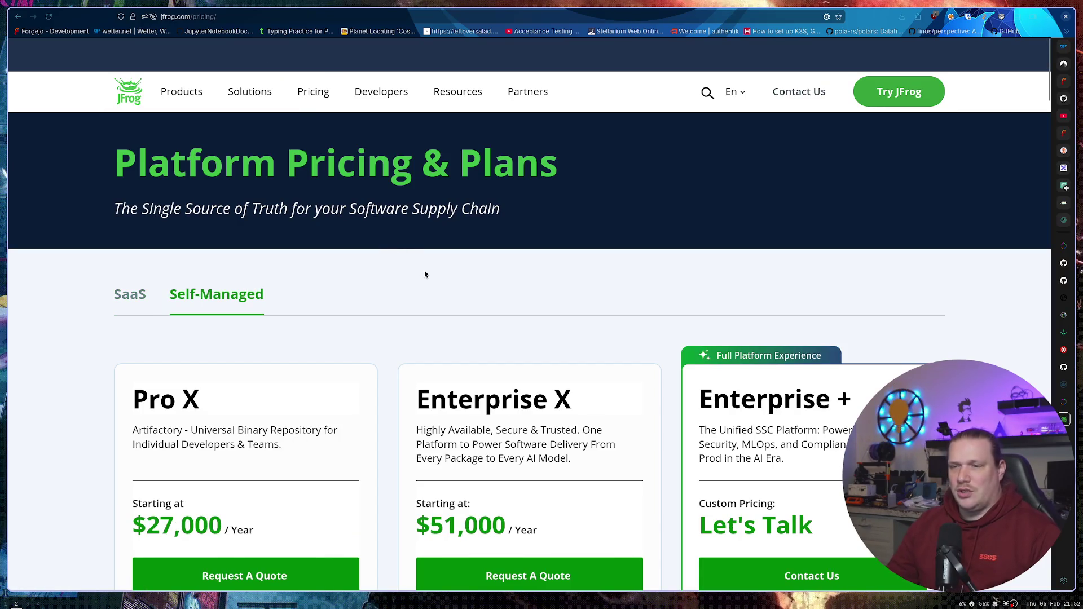
pyautogui.scroll(-2, 424, 274)
pyautogui.moveTo(146, 398); pyautogui.dragTo(224, 400)
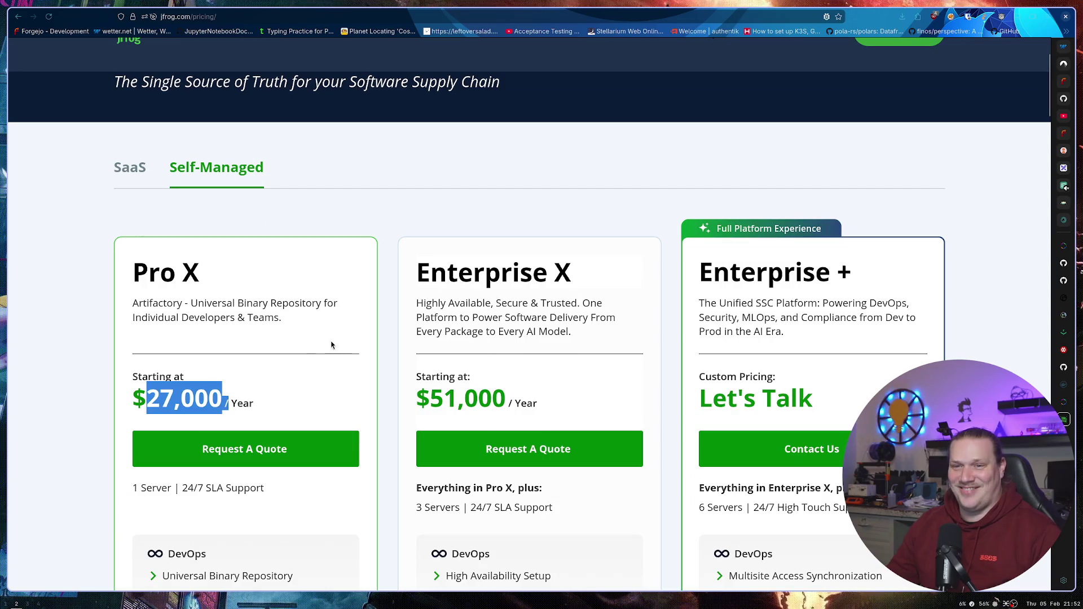
pyautogui.click(368, 224)
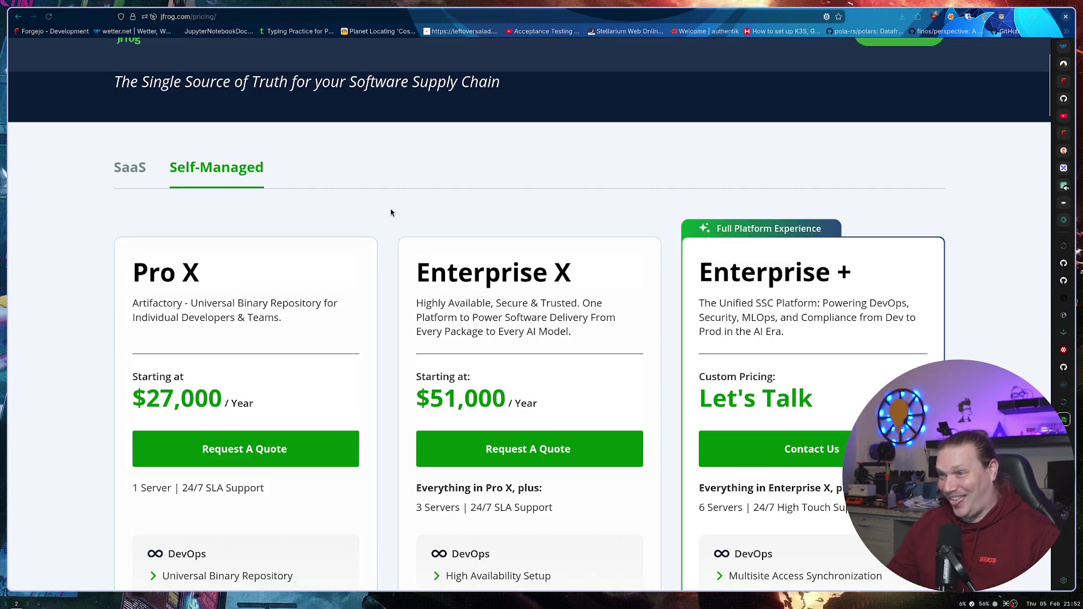
pyautogui.scroll(-2, 391, 209)
pyautogui.scroll(-1, 398, 185)
pyautogui.moveTo(822, 277); pyautogui.dragTo(690, 274)
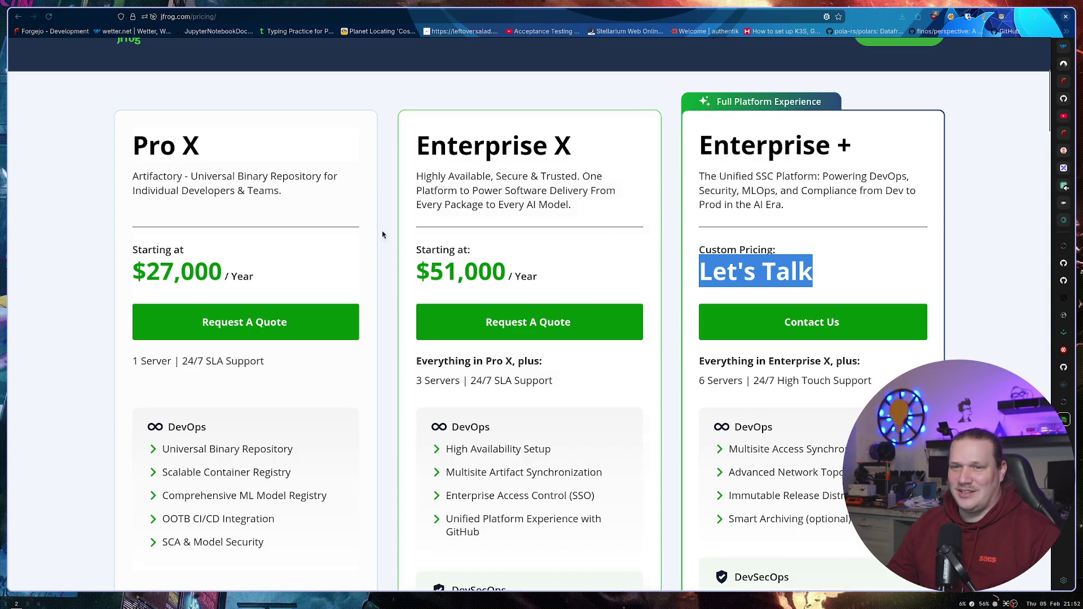
pyautogui.click(88, 221)
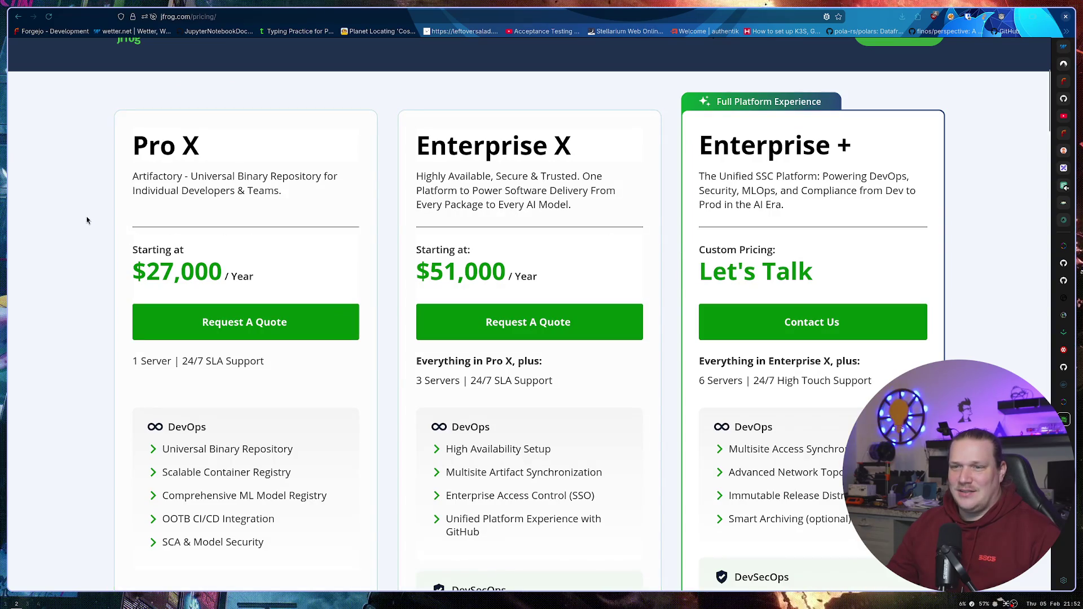
pyautogui.scroll(-5, 86, 216)
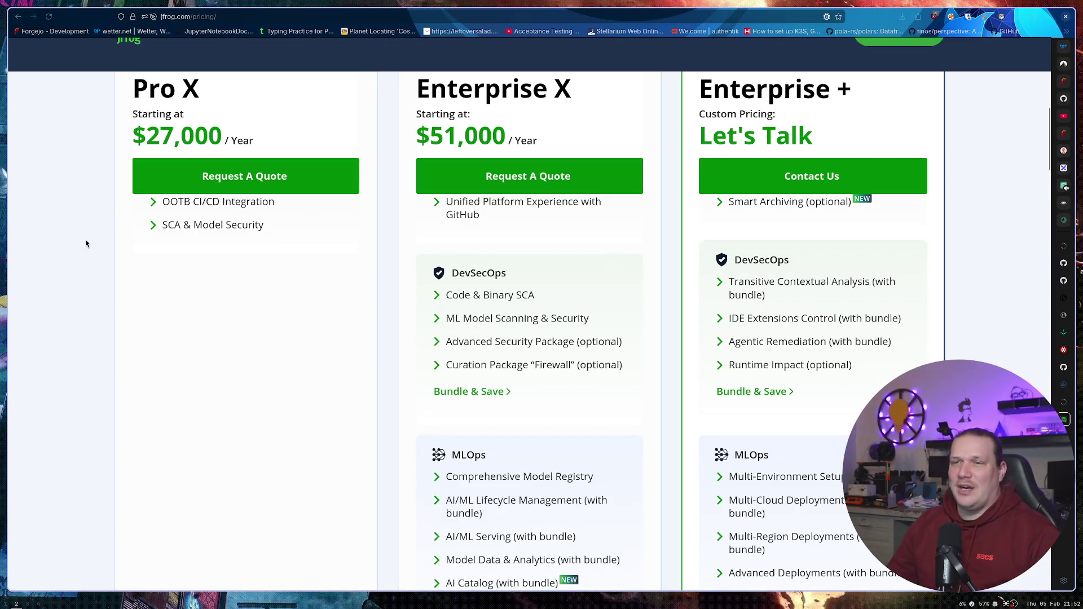
pyautogui.scroll(6, 86, 240)
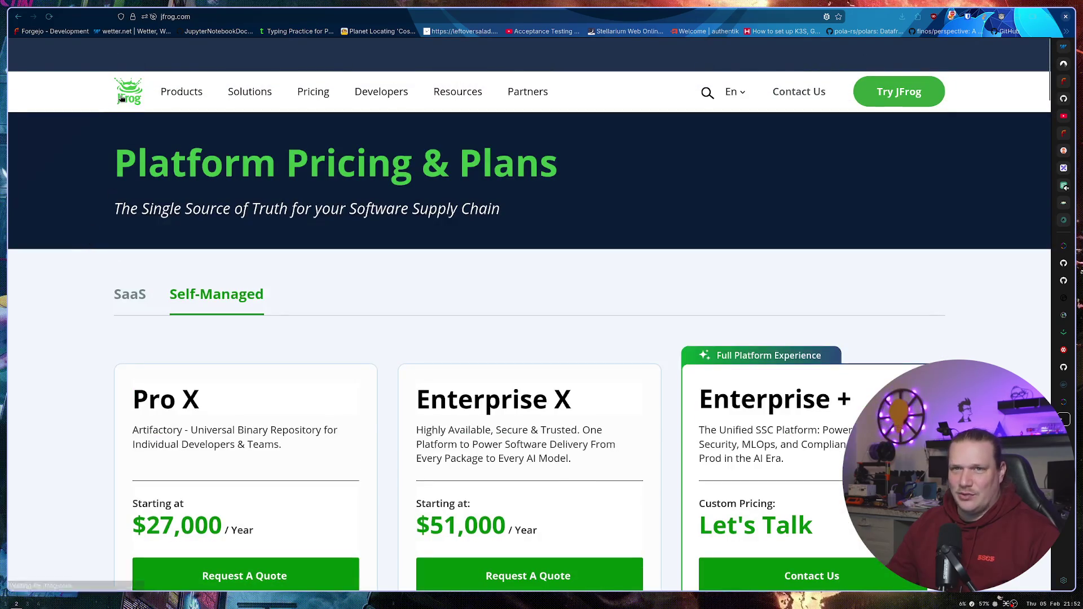
# - Go back to the JFrog home page and scroll to the What's New with JFrog heading
pyautogui.hotkey('alt', 'Left')
pyautogui.scroll(-6, 110, 241)
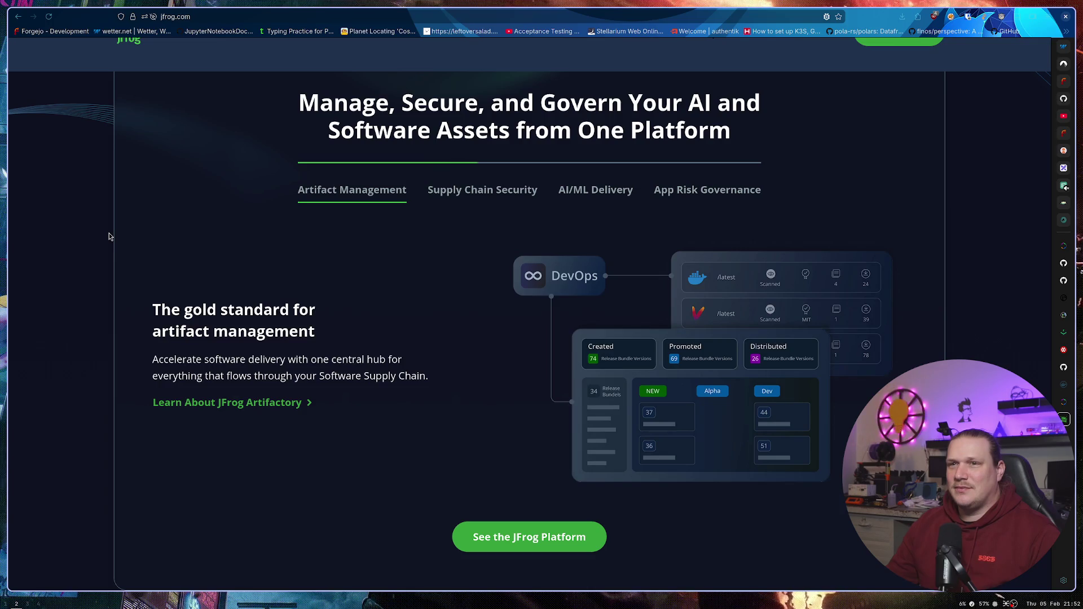
pyautogui.scroll(-7, 107, 232)
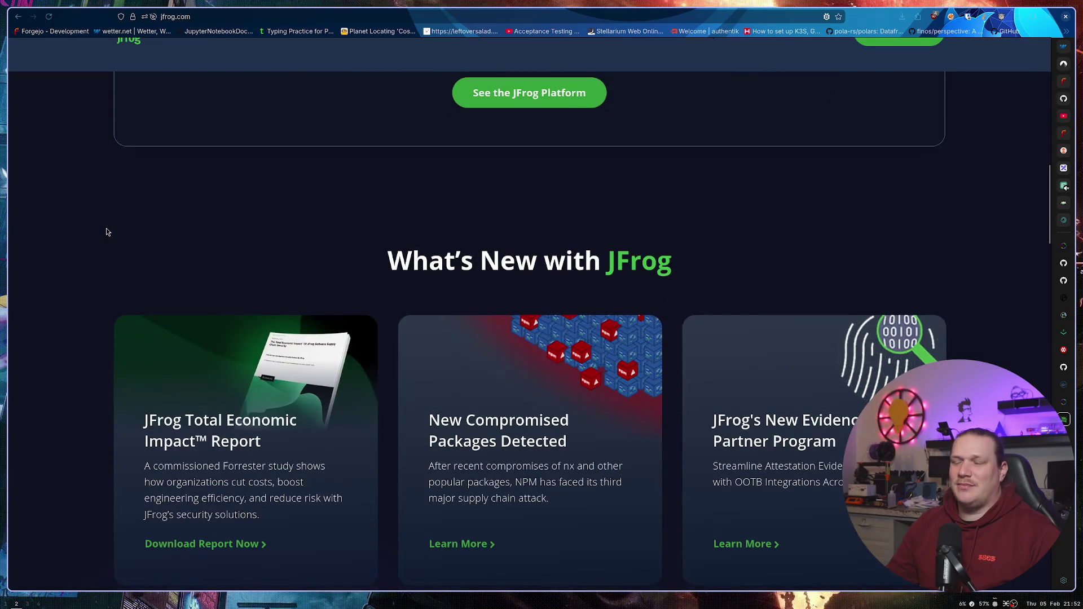
pyautogui.scroll(-8, 106, 227)
pyautogui.scroll(6, 113, 211)
pyautogui.scroll(4, 578, 320)
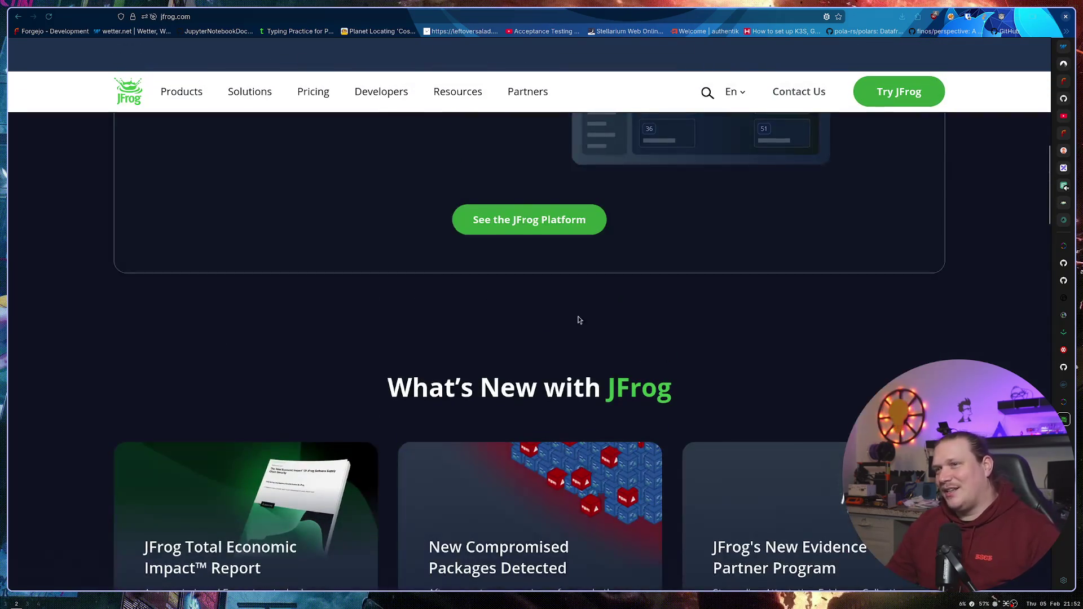
pyautogui.moveTo(676, 380); pyautogui.dragTo(302, 335)
pyautogui.click(302, 332)
# - Scroll through the rest of the JFrog home page, then close the site with Ctrl+W
pyautogui.scroll(-10, 229, 280)
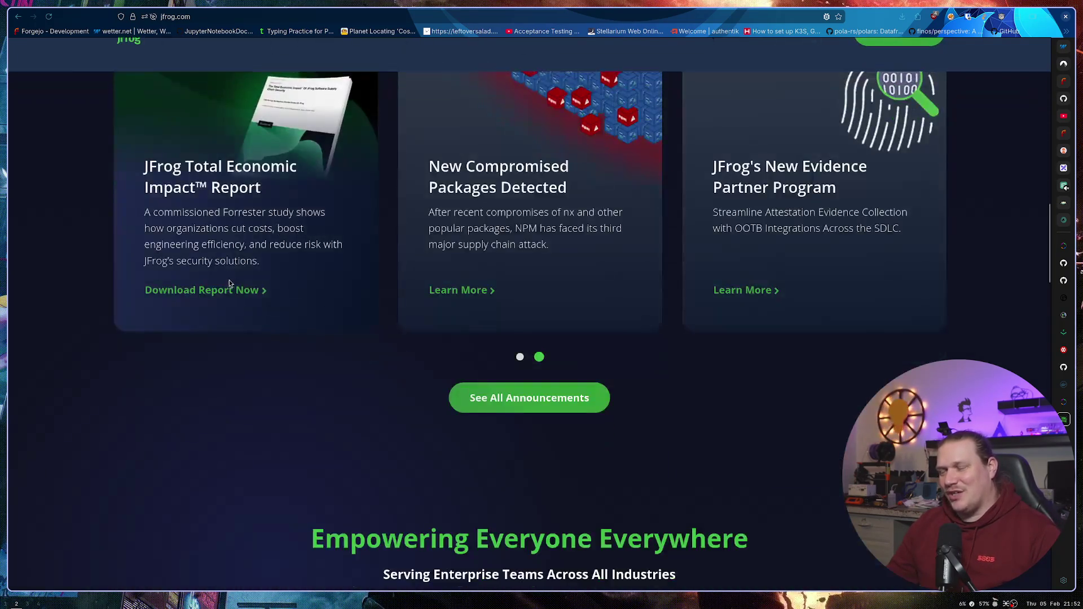
pyautogui.scroll(5, 215, 261)
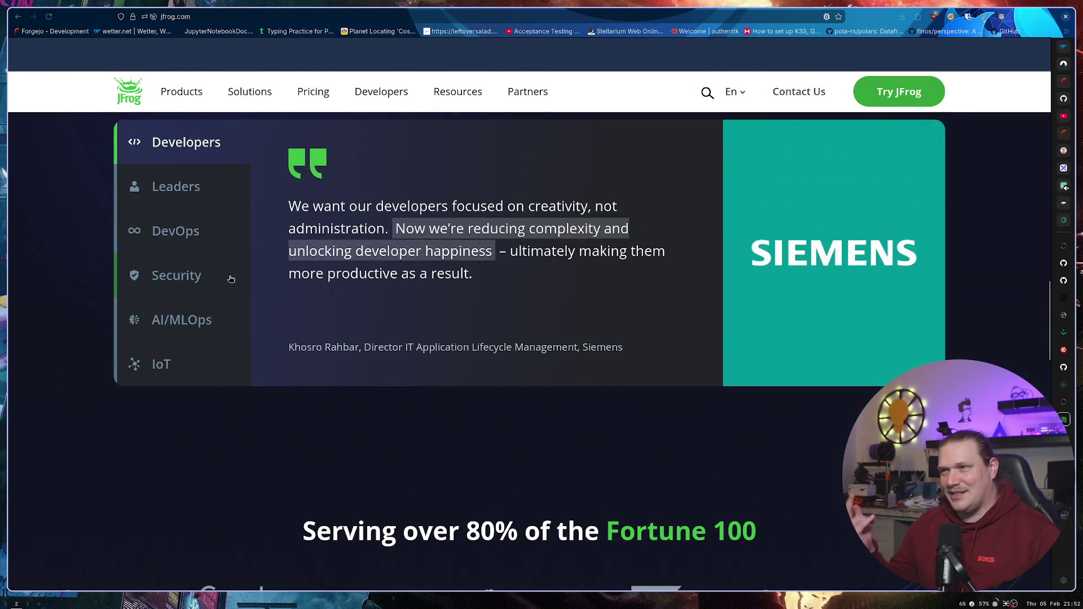
pyautogui.scroll(-12, 215, 278)
pyautogui.scroll(-5, 200, 277)
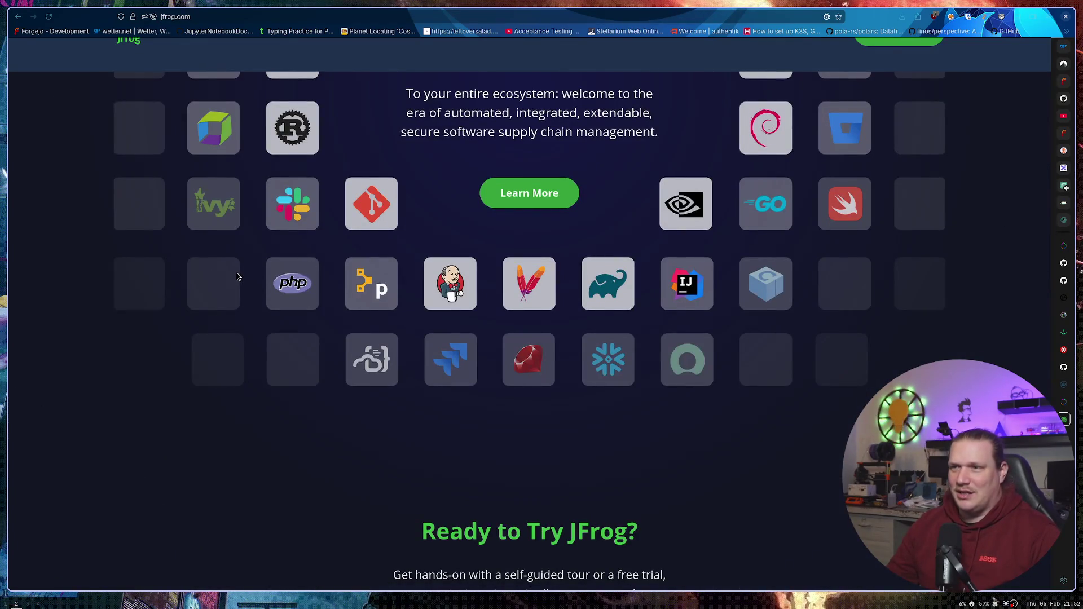
pyautogui.scroll(-7, 237, 276)
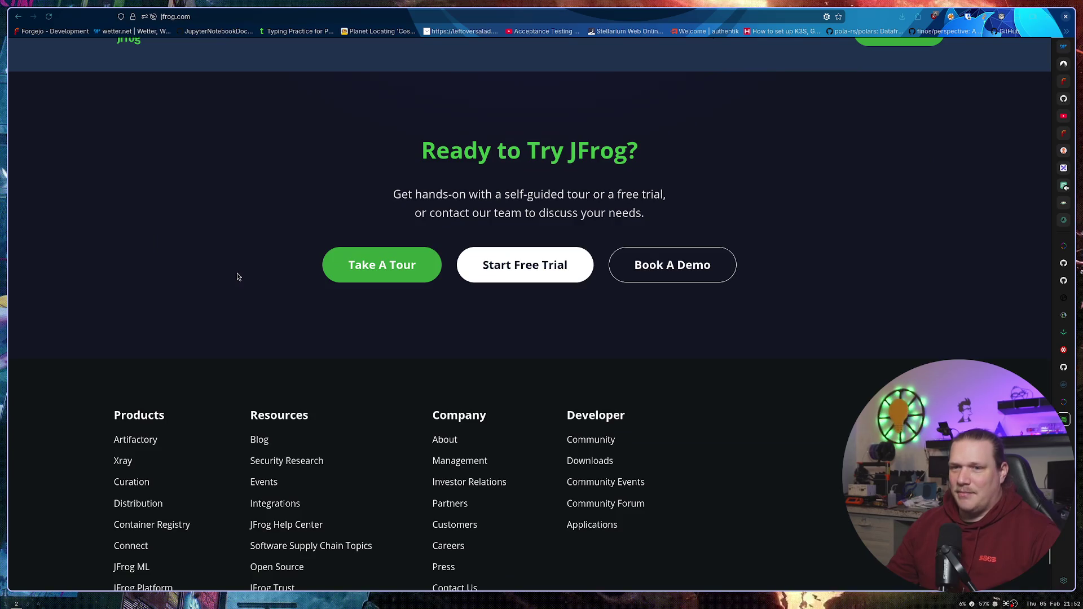
pyautogui.scroll(-3, 237, 273)
pyautogui.scroll(20, 236, 273)
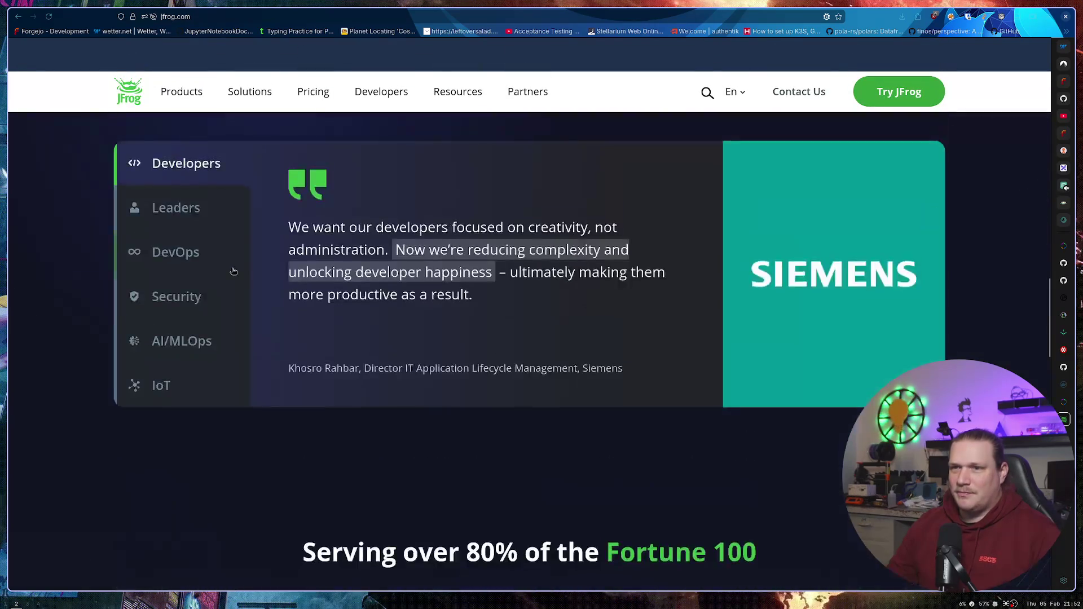
pyautogui.scroll(15, 234, 271)
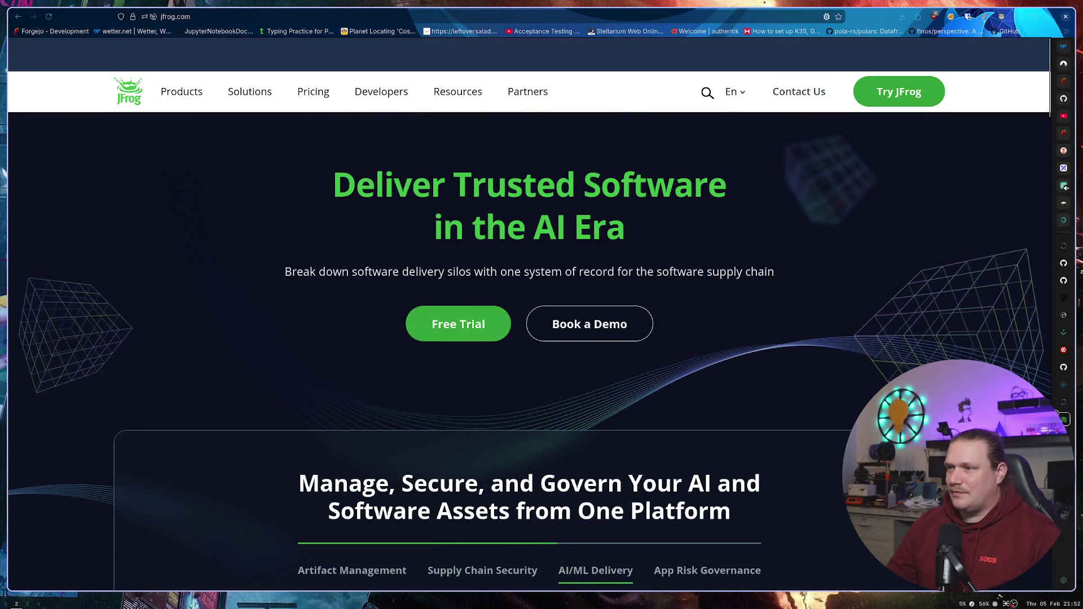
pyautogui.hotkey('ctrl', 'w')
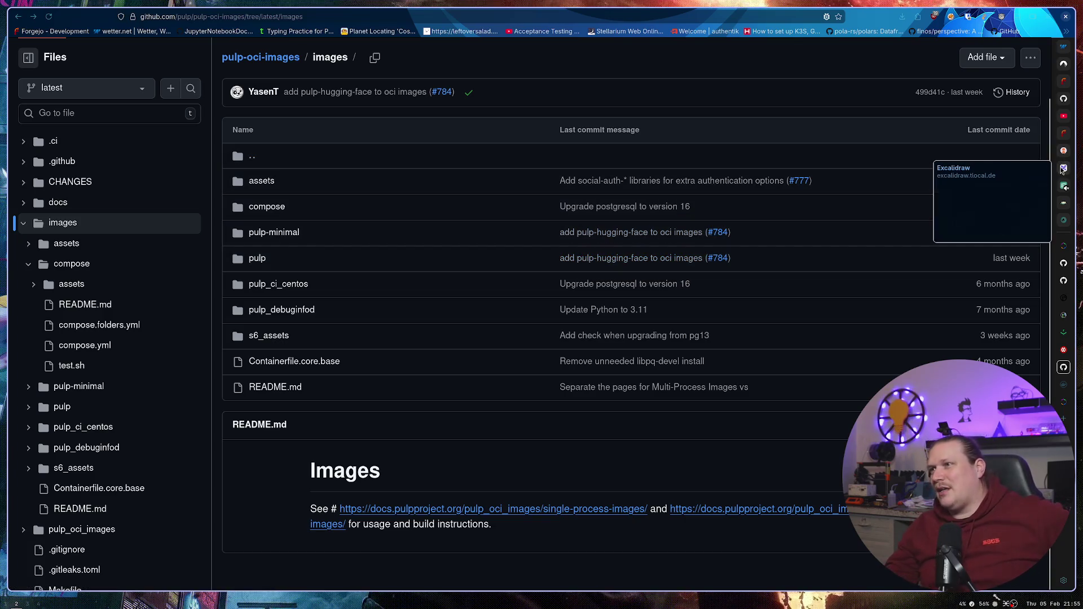
# - View the Excalidraw network sketch and Quay tab, then tile the compose file beside the Quay logs
pyautogui.click(1063, 167)
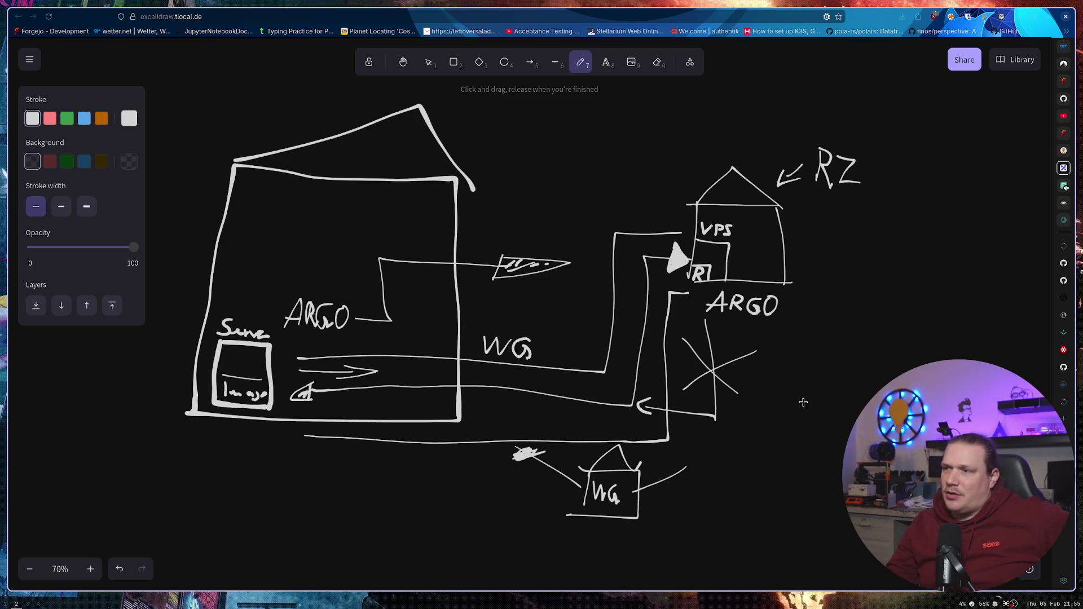
pyautogui.click(1063, 349)
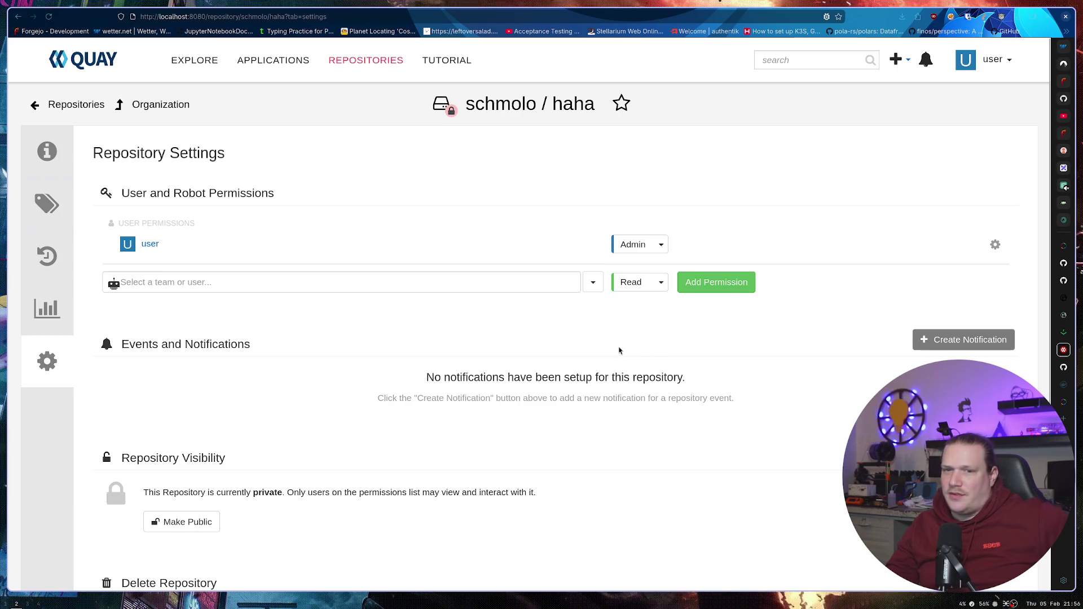
pyautogui.press('super+1')
pyautogui.press('super+f')
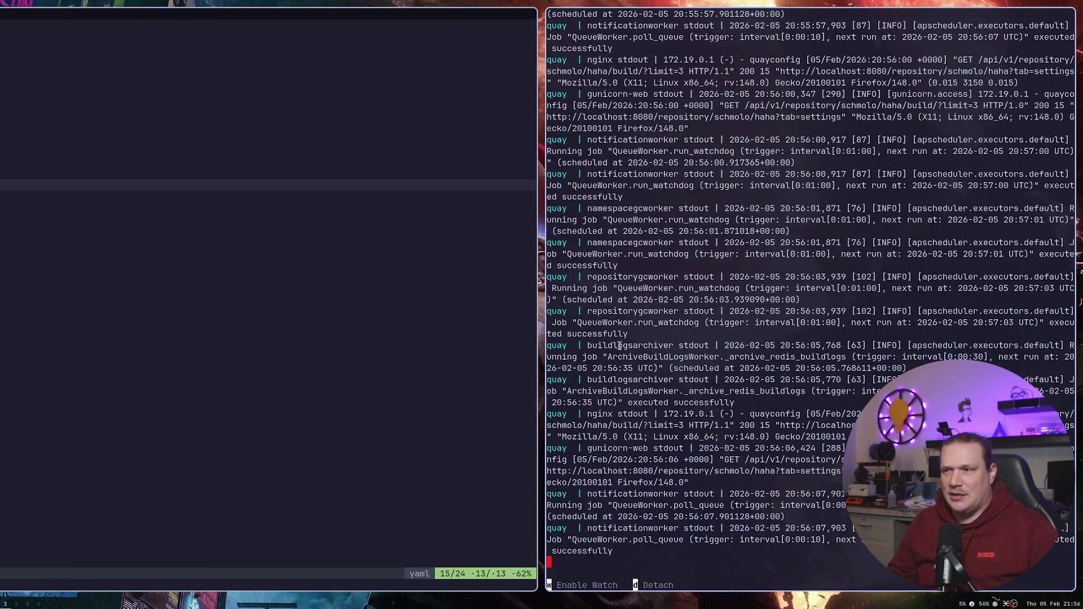
# - Stop the log stream, maximize the terminal and run 'docker stats quay', showing about 4 GiB memory
pyautogui.press('d')
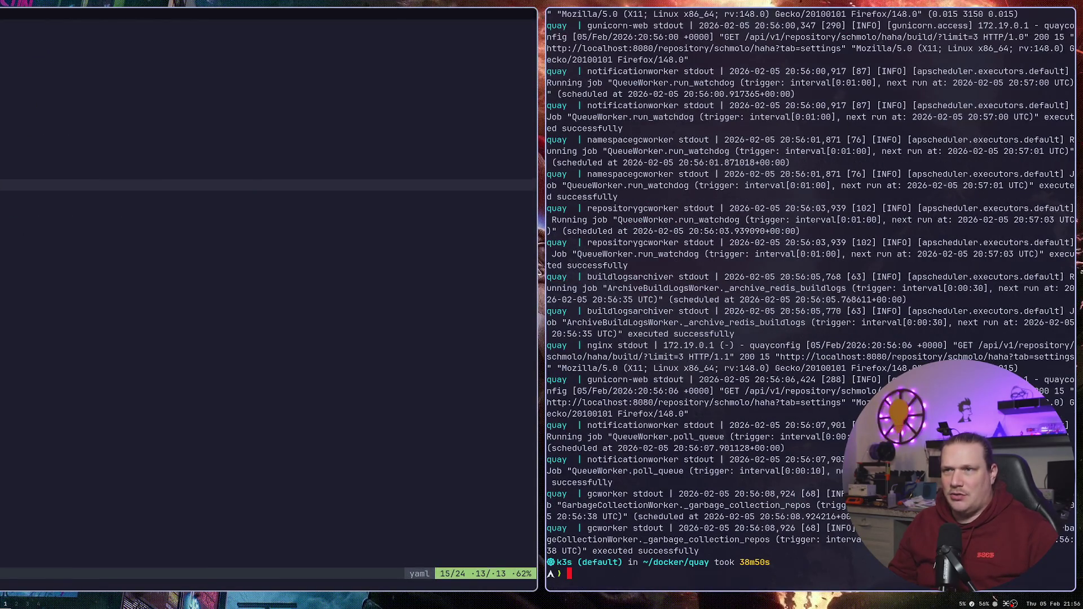
pyautogui.press('super+f')
pyautogui.hotkey('ctrl', 'l')
pyautogui.write('docker stats')
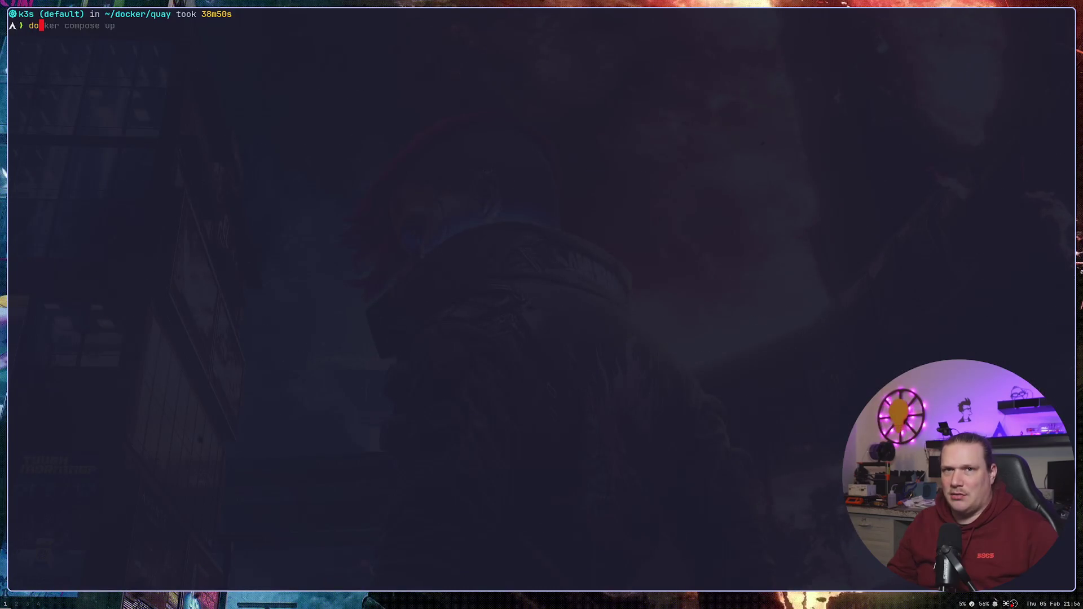
pyautogui.write(' quay')
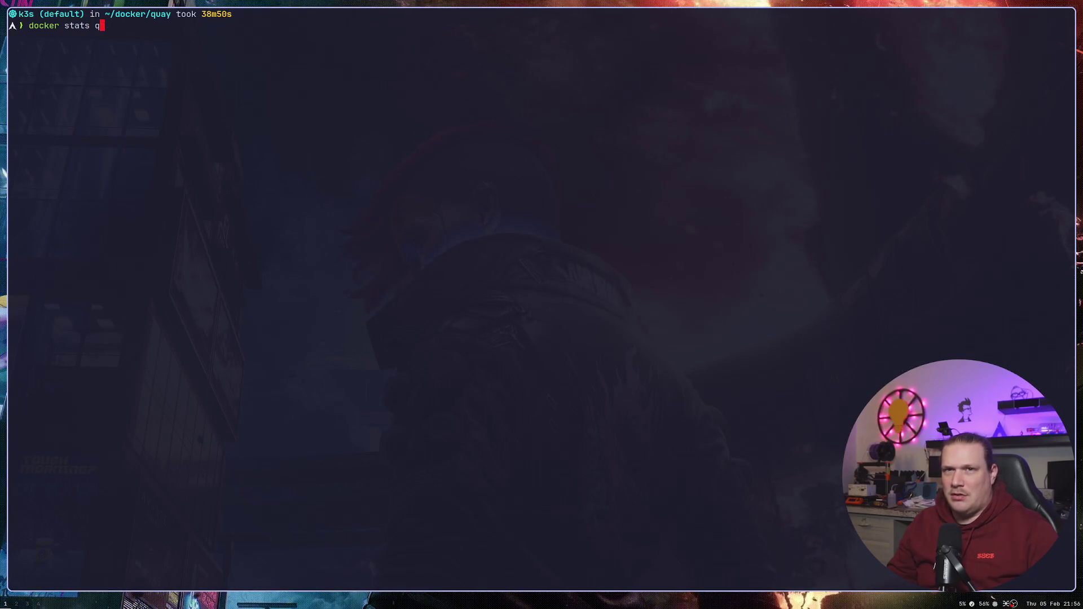
pyautogui.press('Return')
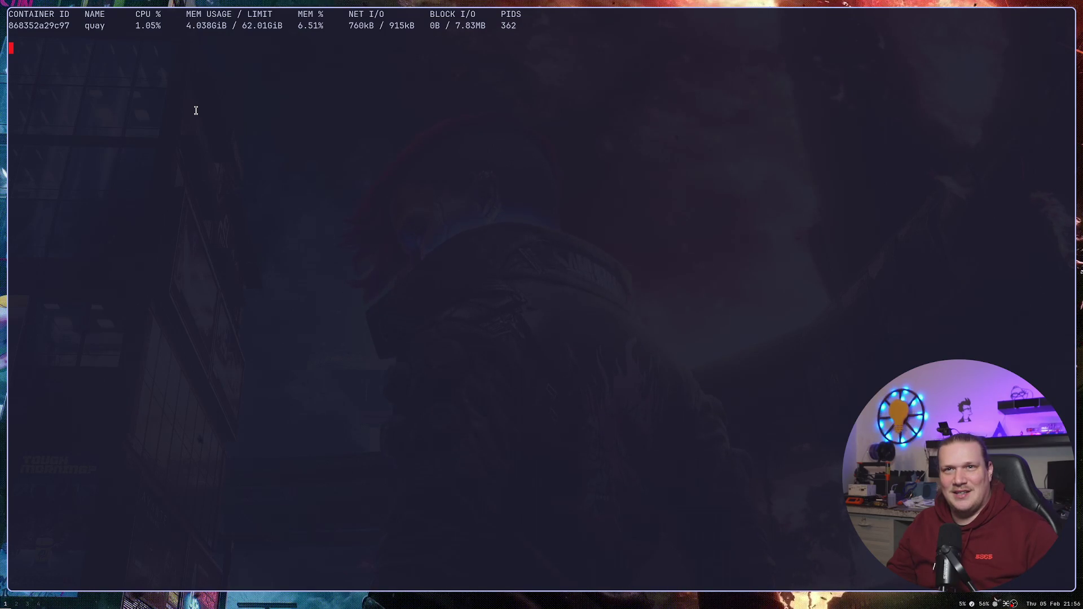
# - Stop the live stats display and clear the terminal back to a fresh prompt
pyautogui.hotkey('ctrl', 'c')
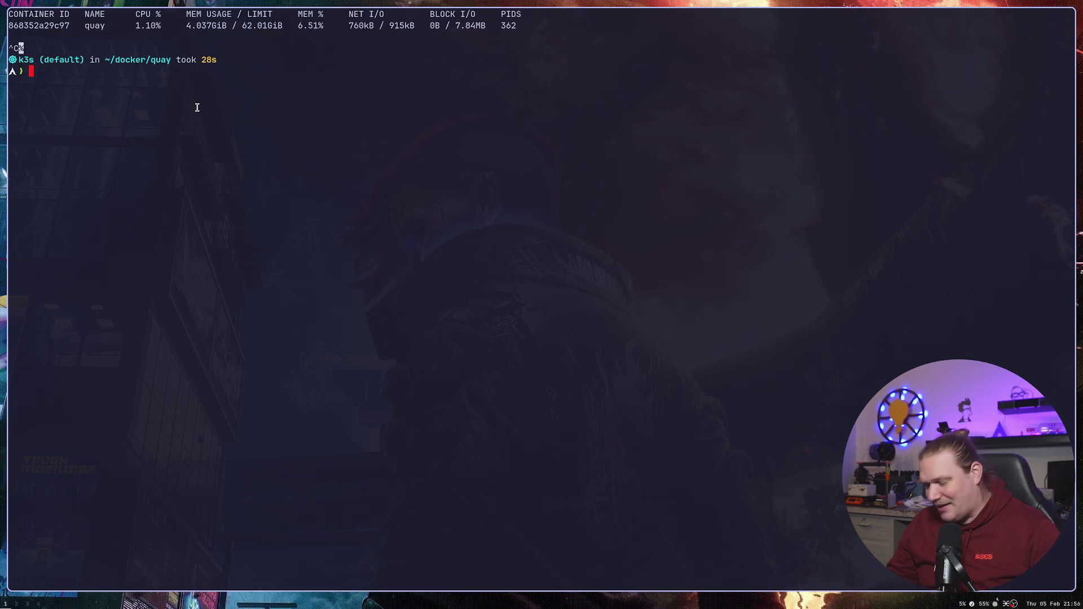
pyautogui.hotkey('ctrl', 'l')
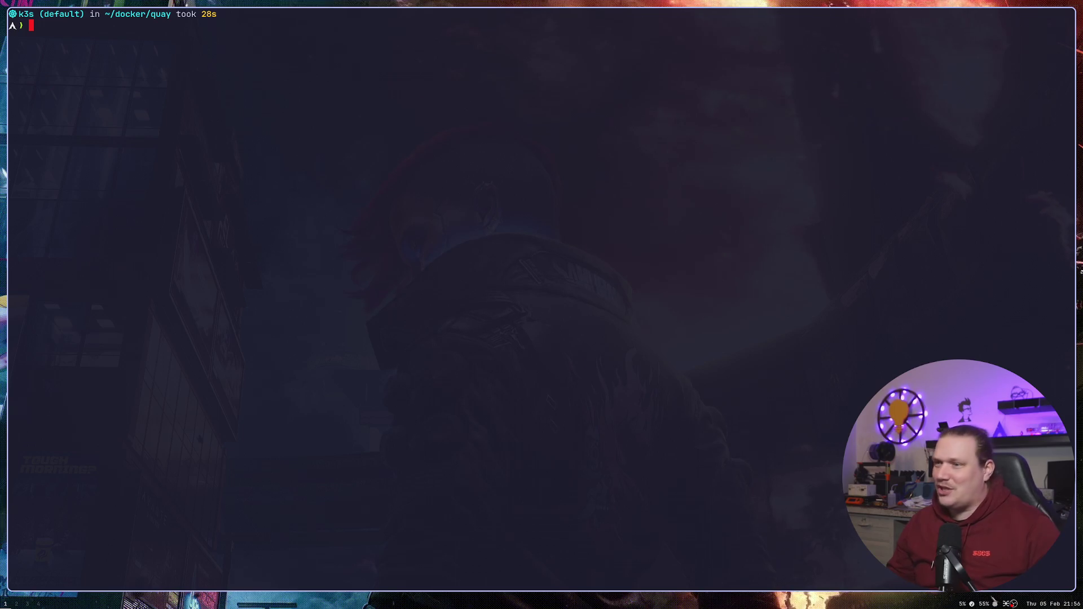
pyautogui.hotkey('ctrl', 'd')
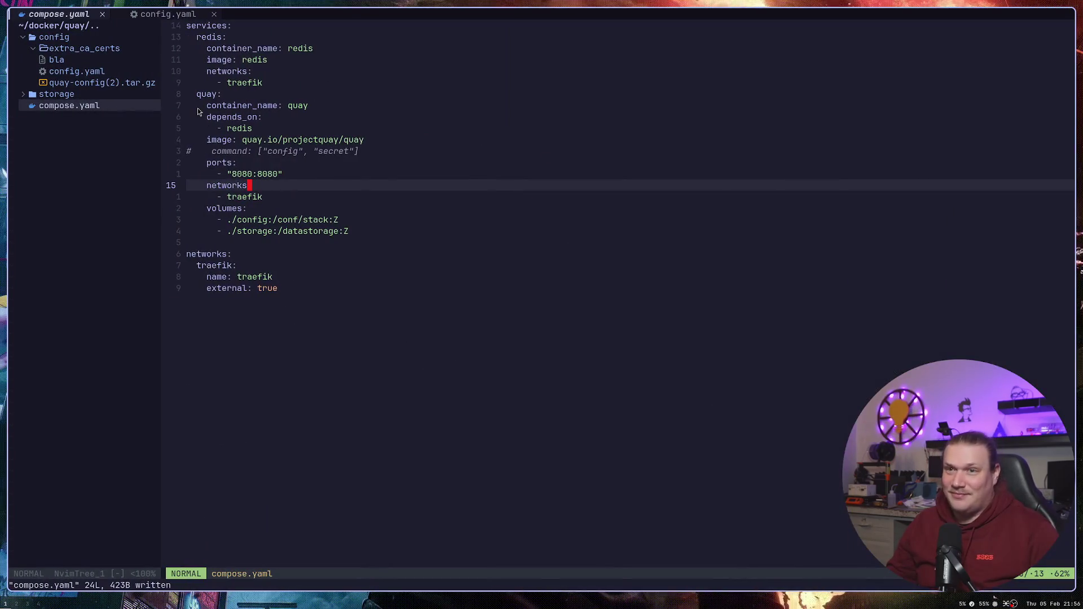
# - Return from Neovim to the terminal streaming 'docker stats' for quay, redis, nexus and the other containers
pyautogui.hotkey('ctrl', '\\')
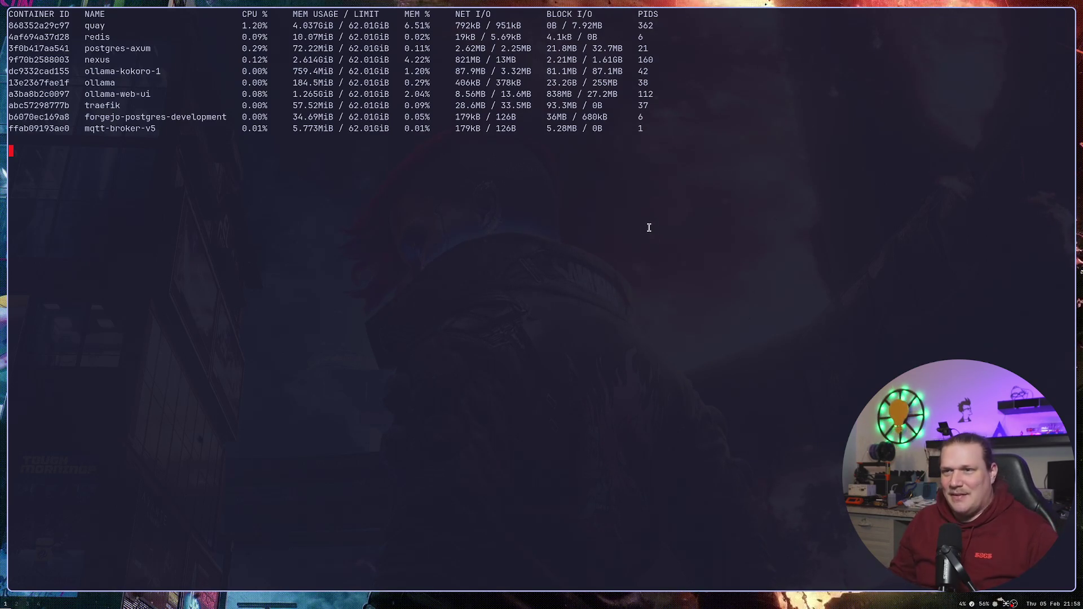
# - Stop the stats display and run 'docker compose down' to remove the quay and redis containers
pyautogui.press('super+2')
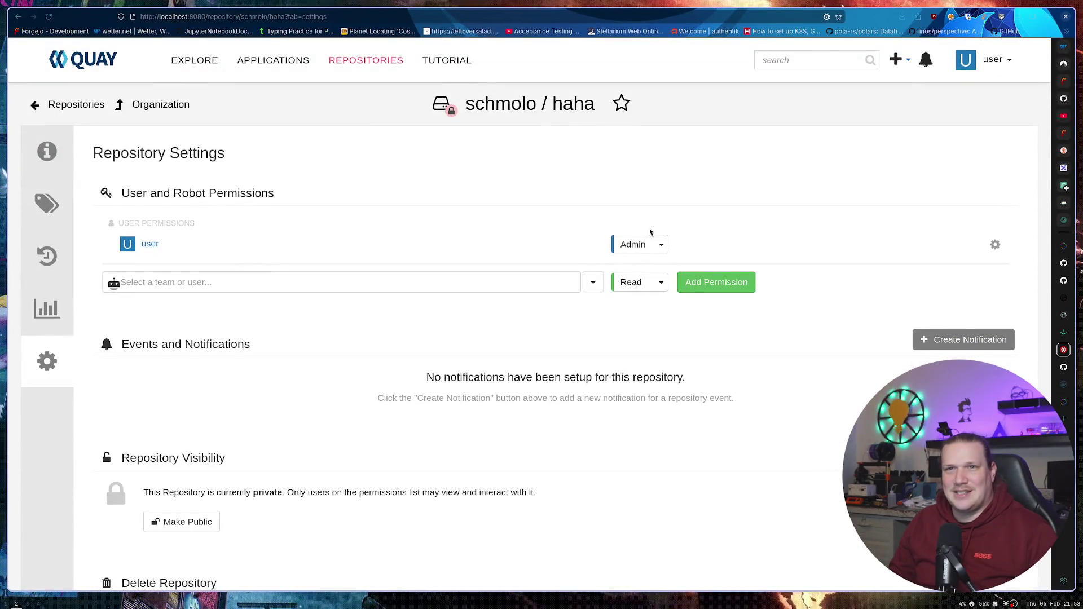
pyautogui.press('super+1')
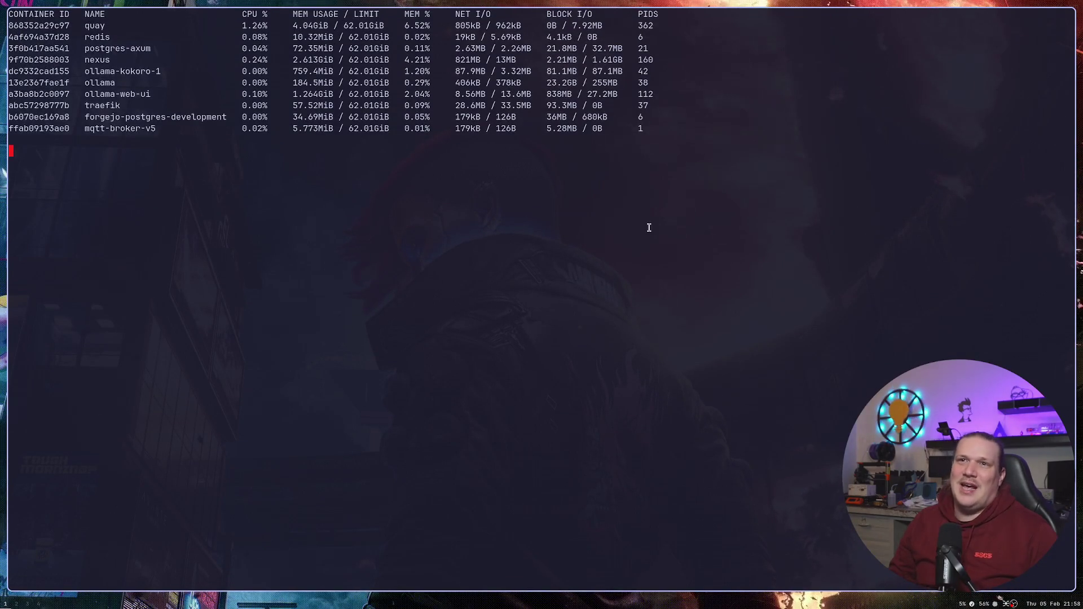
pyautogui.hotkey('ctrl', 'c')
pyautogui.hotkey('ctrl', 'l')
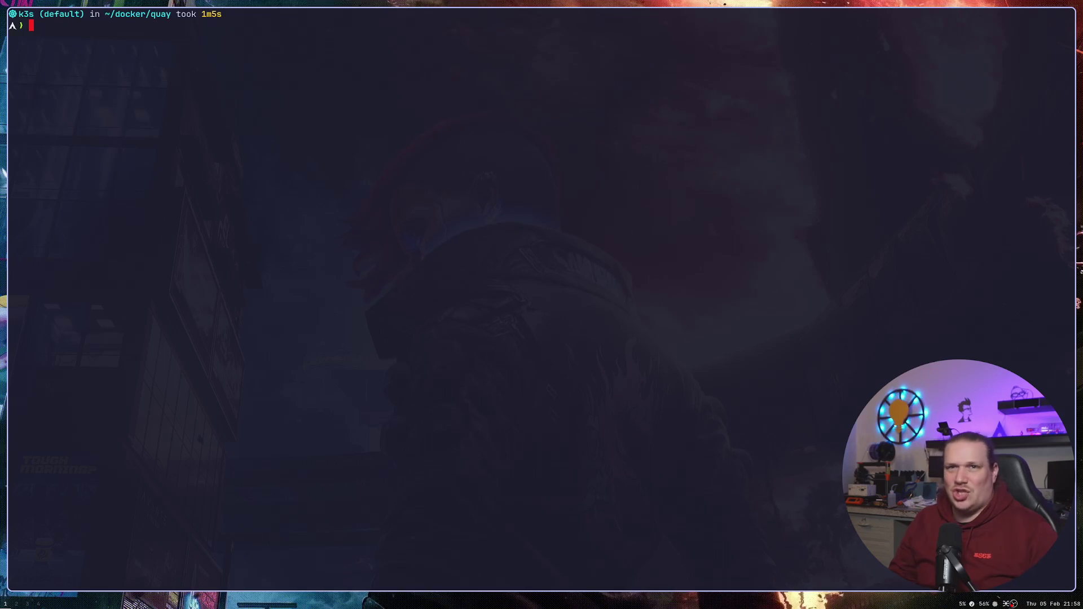
pyautogui.write('fg')
pyautogui.press('Return')
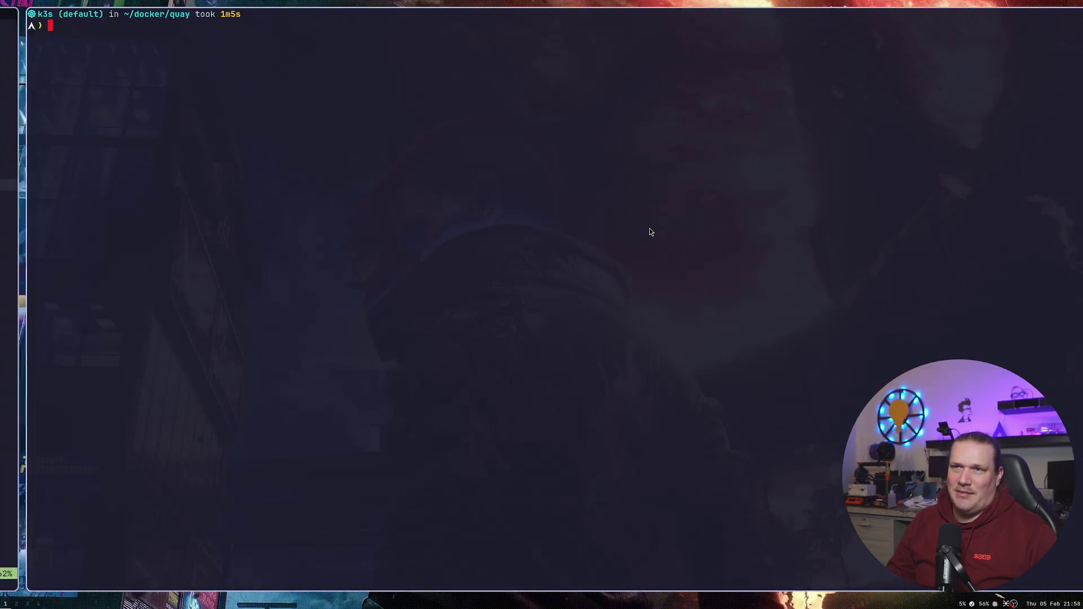
pyautogui.write('docker compose')
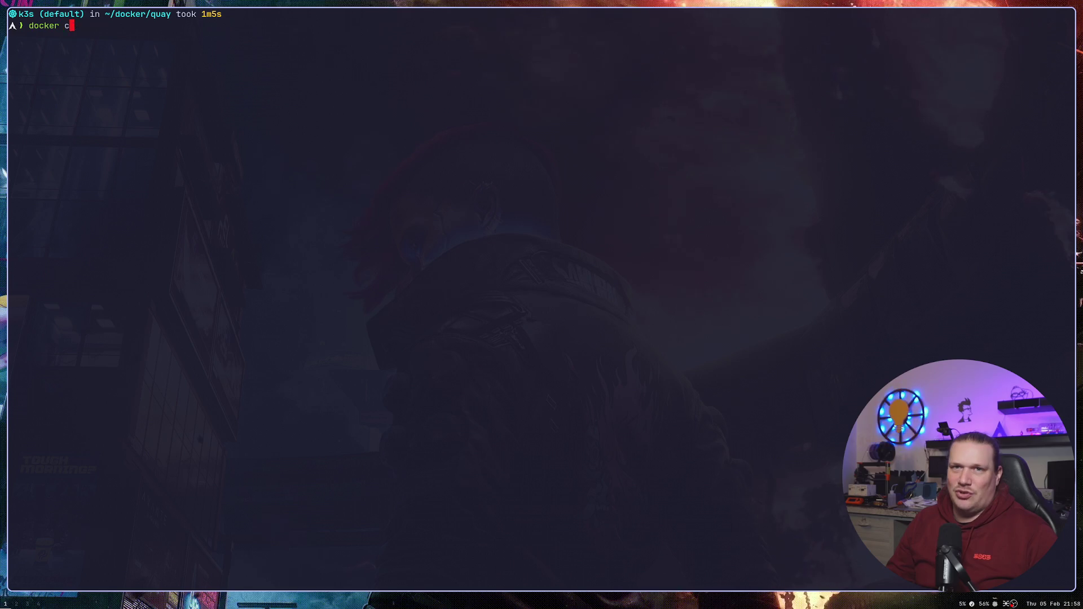
pyautogui.write(' down')
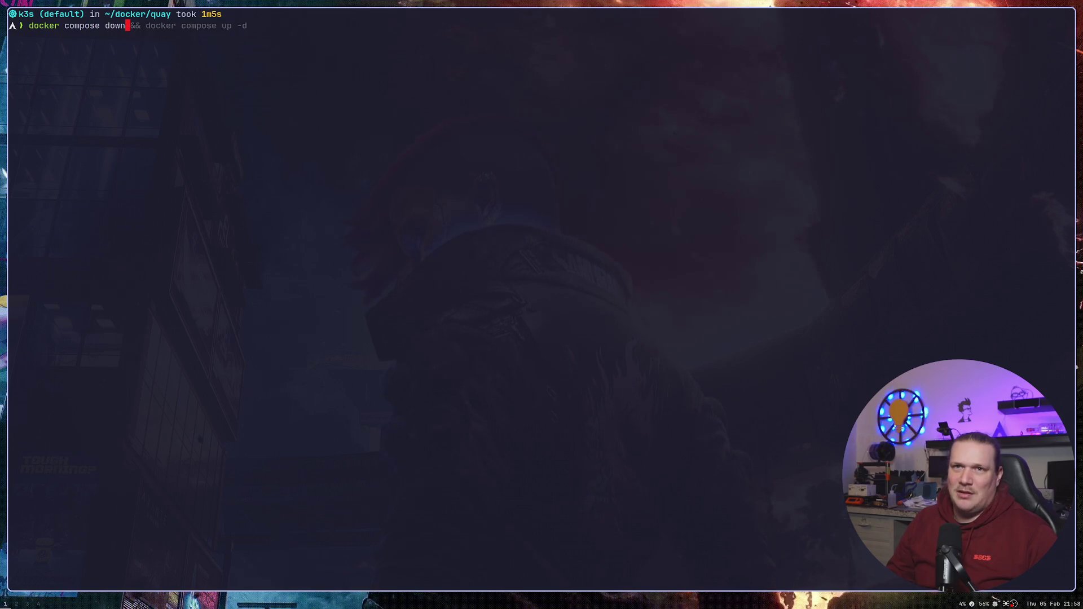
pyautogui.press('Return')
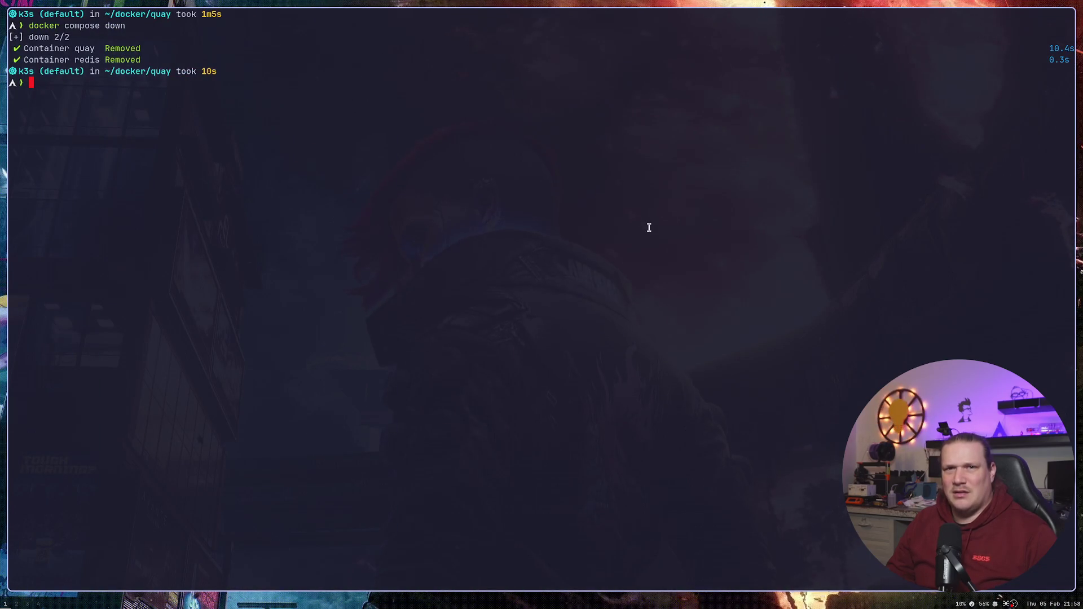
# - Change into the ../nexus folder and list its files with 'l'
pyautogui.write('../')
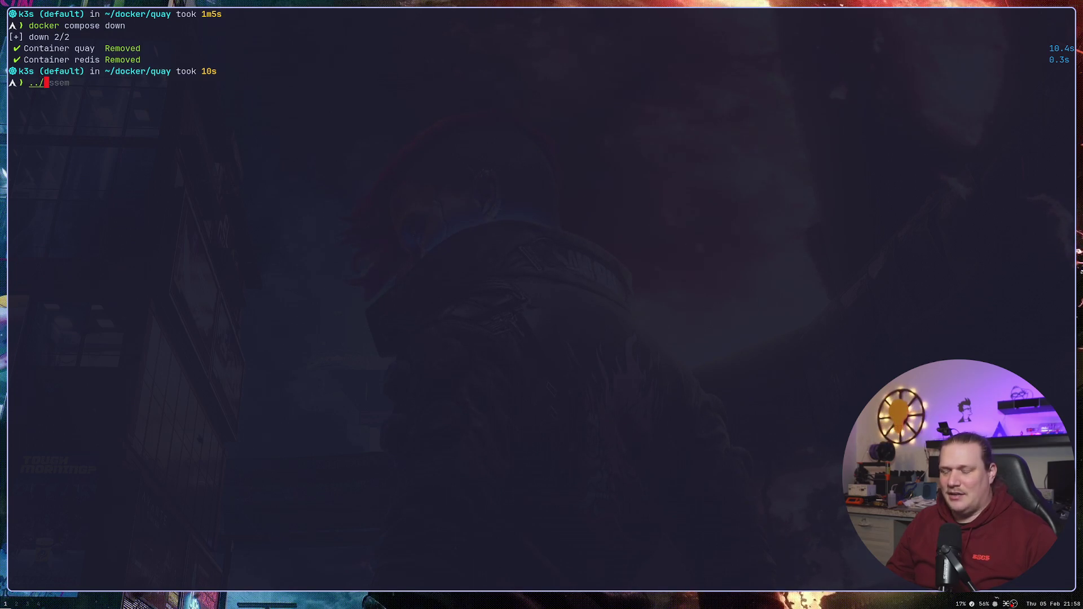
pyautogui.write('n')
pyautogui.press('Tab')
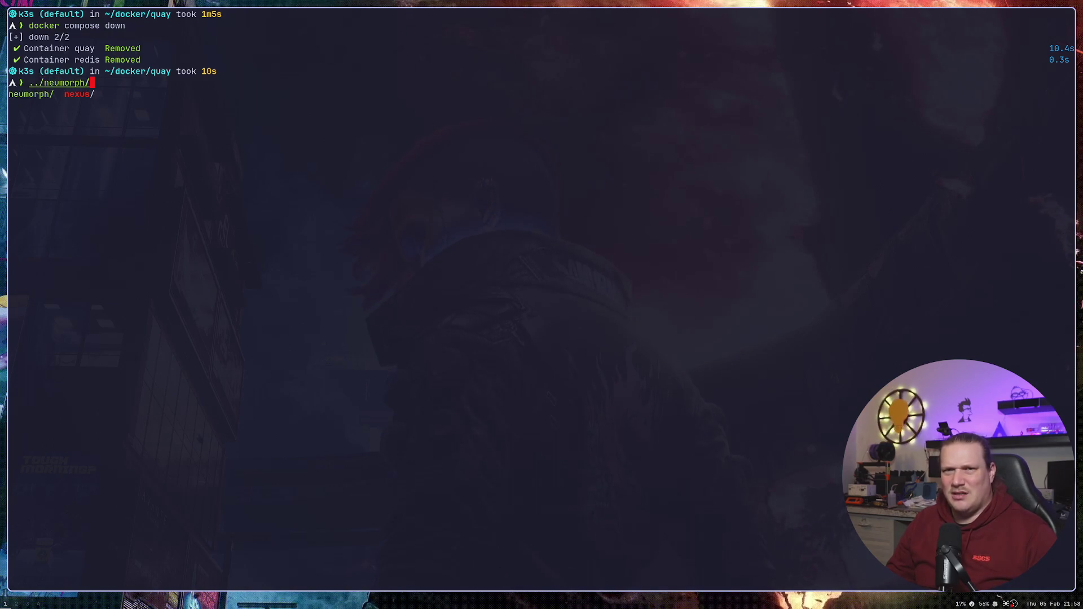
pyautogui.press('Tab')
pyautogui.press('Return')
pyautogui.write('l')
pyautogui.press('Return')
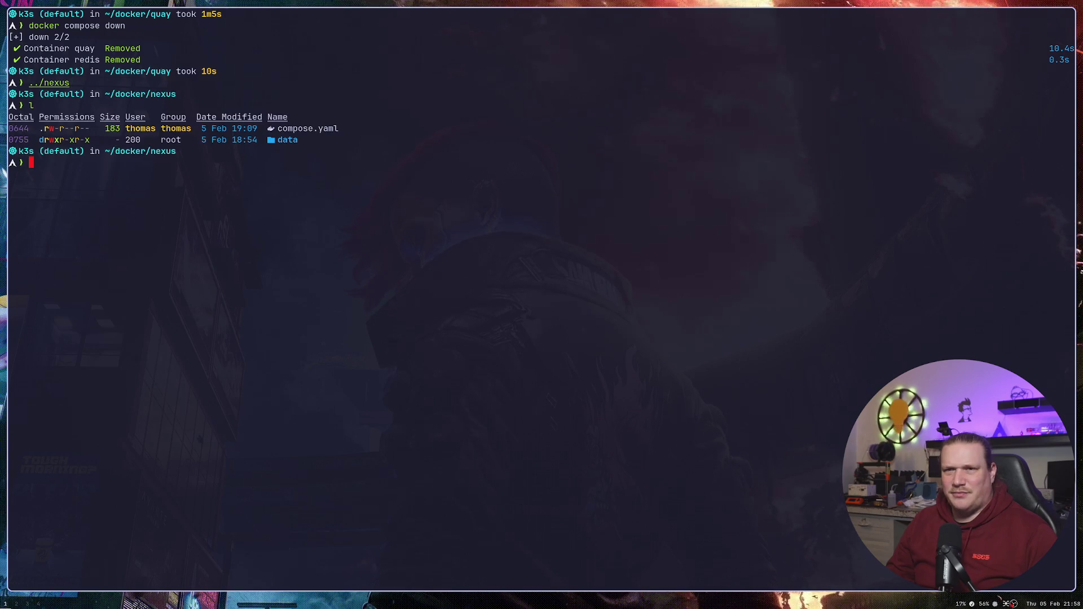
# - Recall and run 'docker compose down' to stop the nexus containers and remove nexus_default
pyautogui.write('co')
pyautogui.press('BackSpace')
pyautogui.press('BackSpace')
pyautogui.press('BackSpace')
pyautogui.write('d')
pyautogui.press('Right')
pyautogui.press('Return')
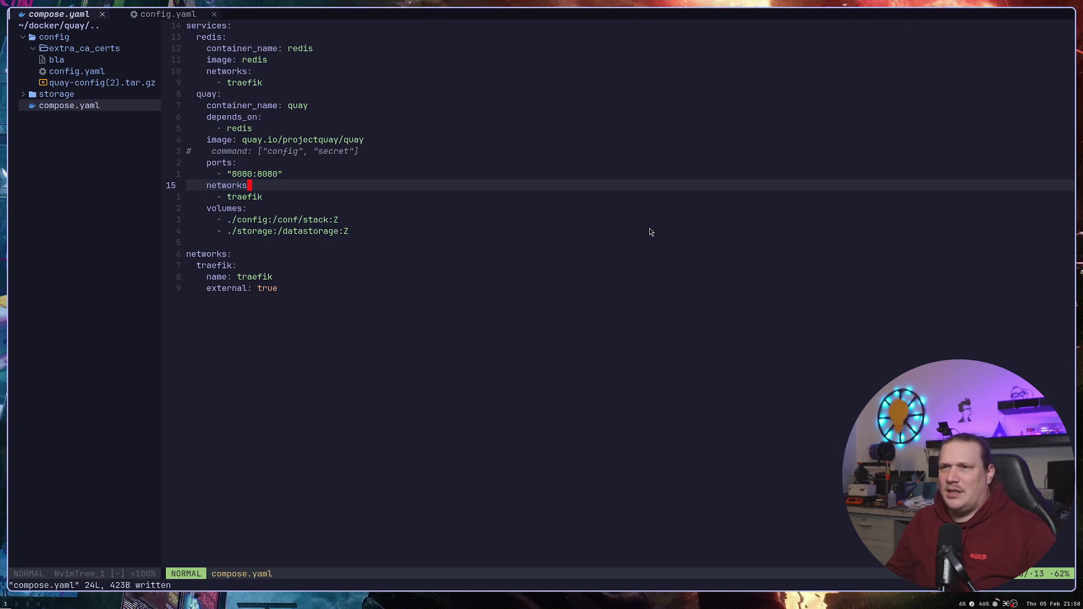
# - Return to the nexus terminal, clear the screen and highlight the k3s context label in the prompt
pyautogui.hotkey('alt', 'Tab')
pyautogui.hotkey('ctrl', 'l')
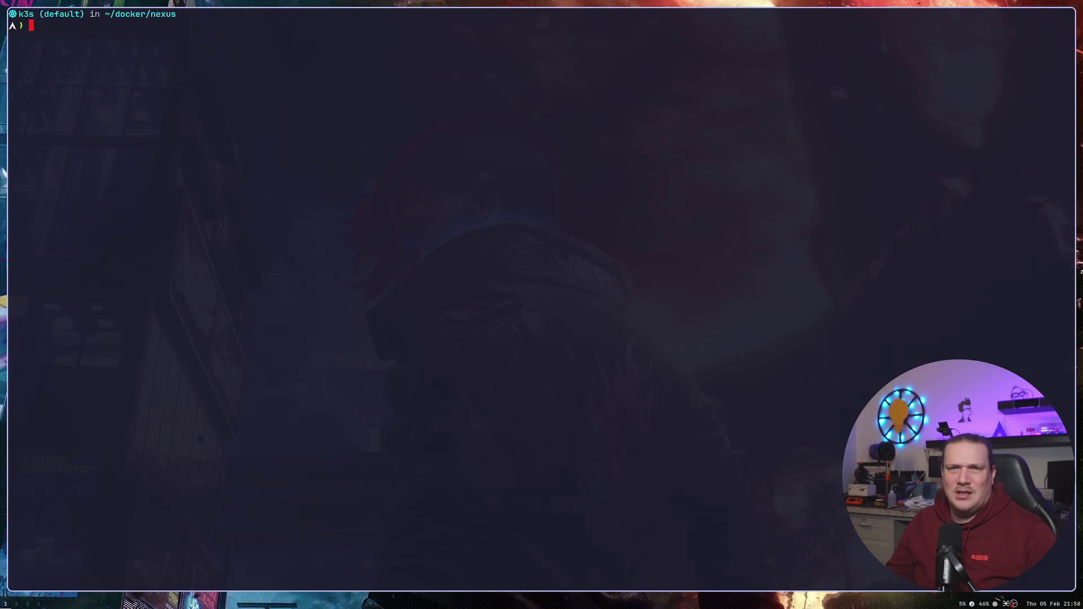
pyautogui.moveTo(18, 15); pyautogui.dragTo(34, 14)
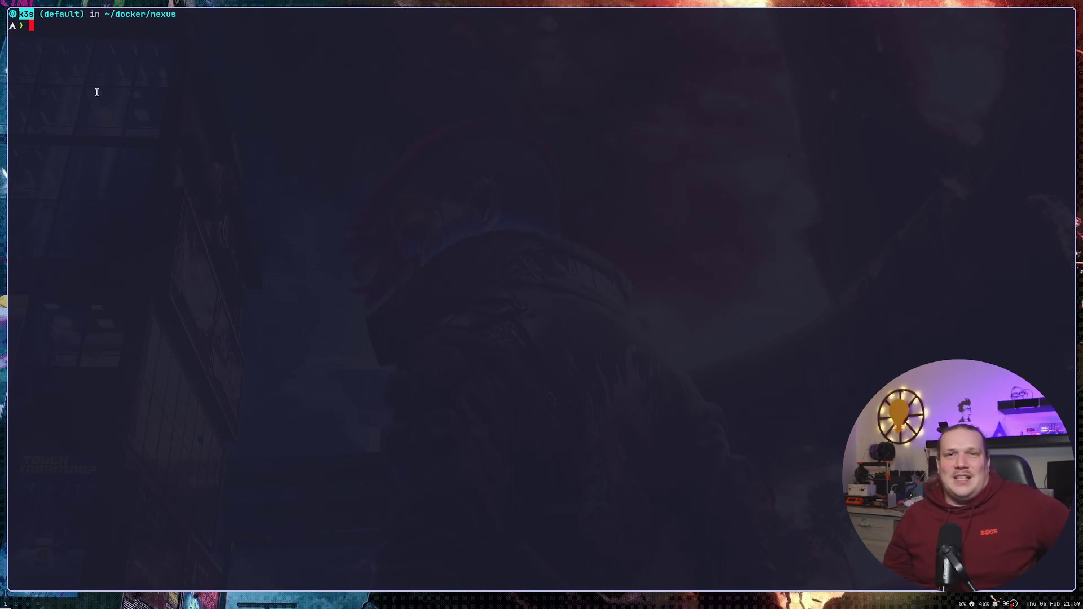
pyautogui.moveTo(10, 14); pyautogui.dragTo(69, 15)
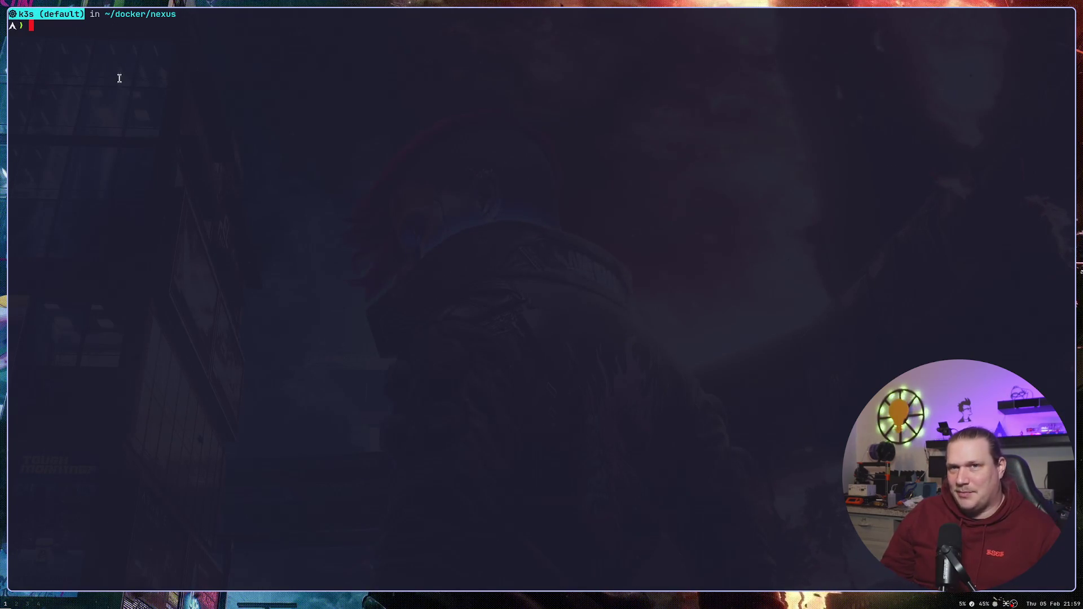
pyautogui.click(111, 67)
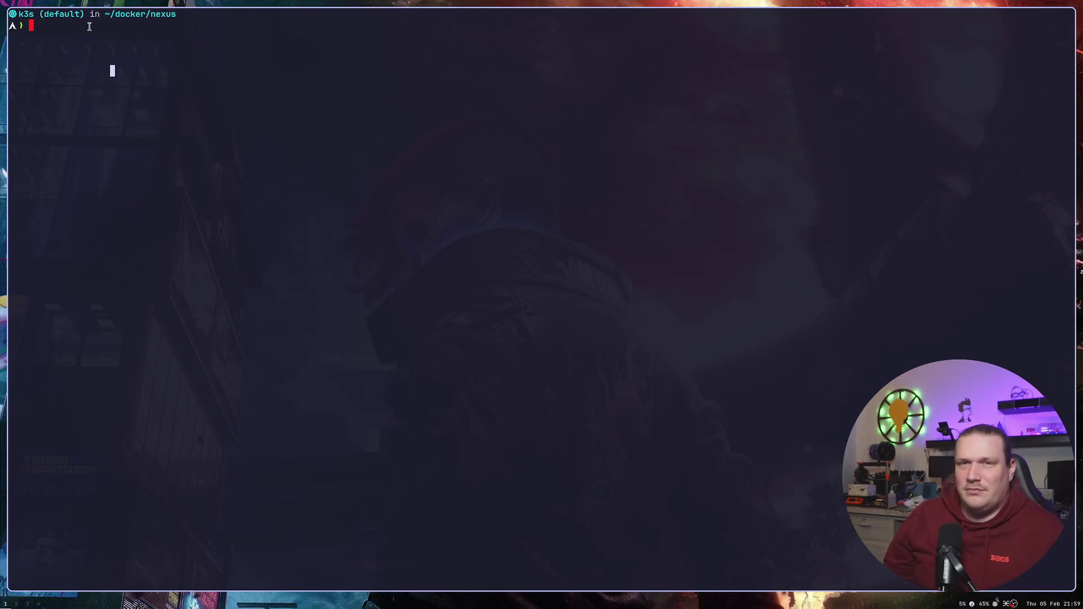
pyautogui.write('kubectl get po')
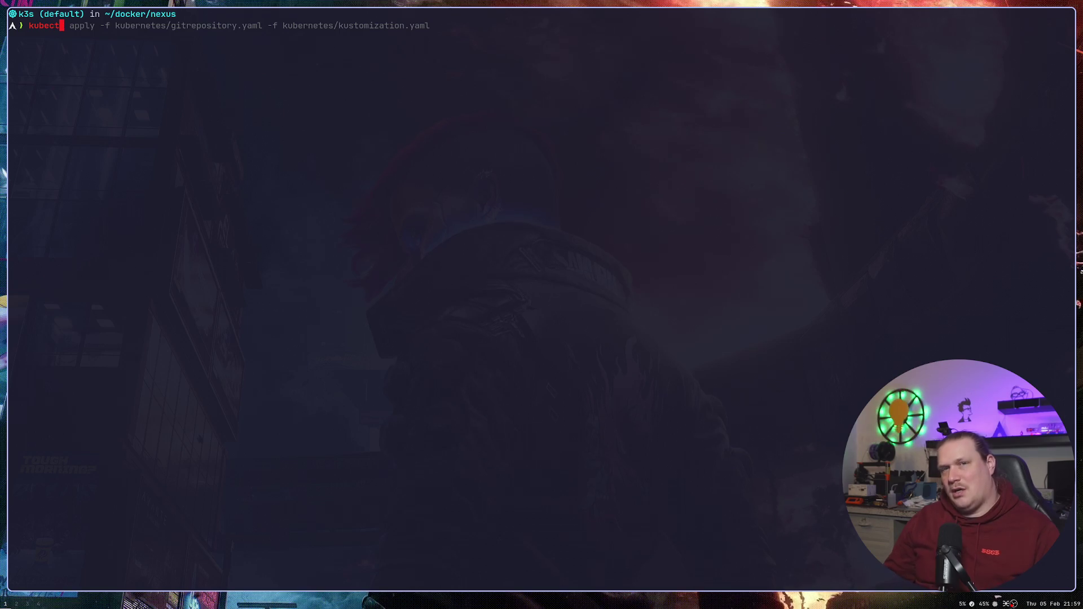
pyautogui.write('d')
pyautogui.press('Right')
pyautogui.press('Return')
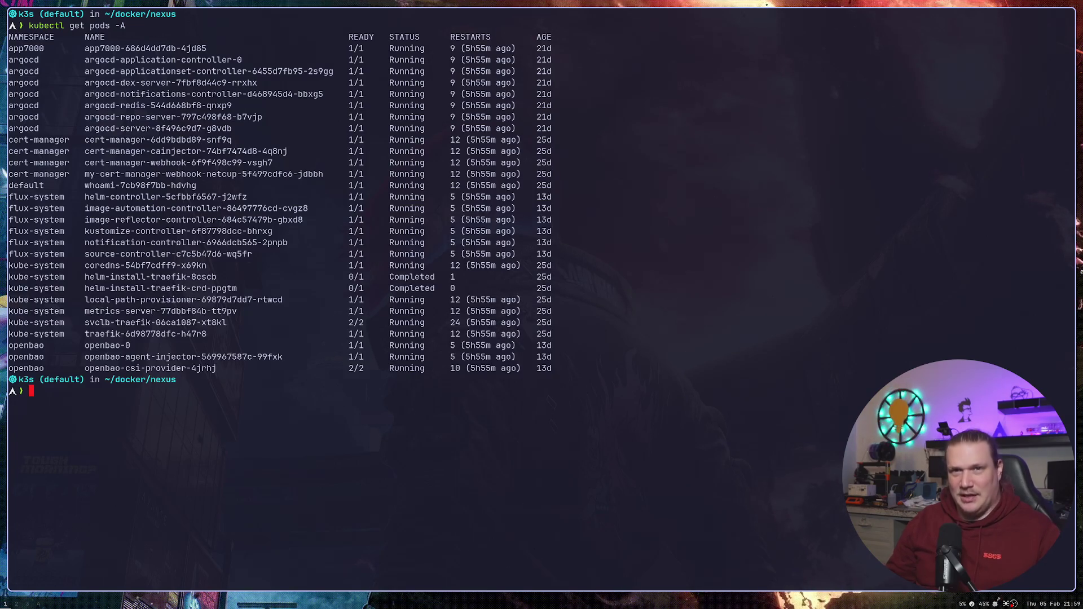
pyautogui.scroll(2, 141, 133)
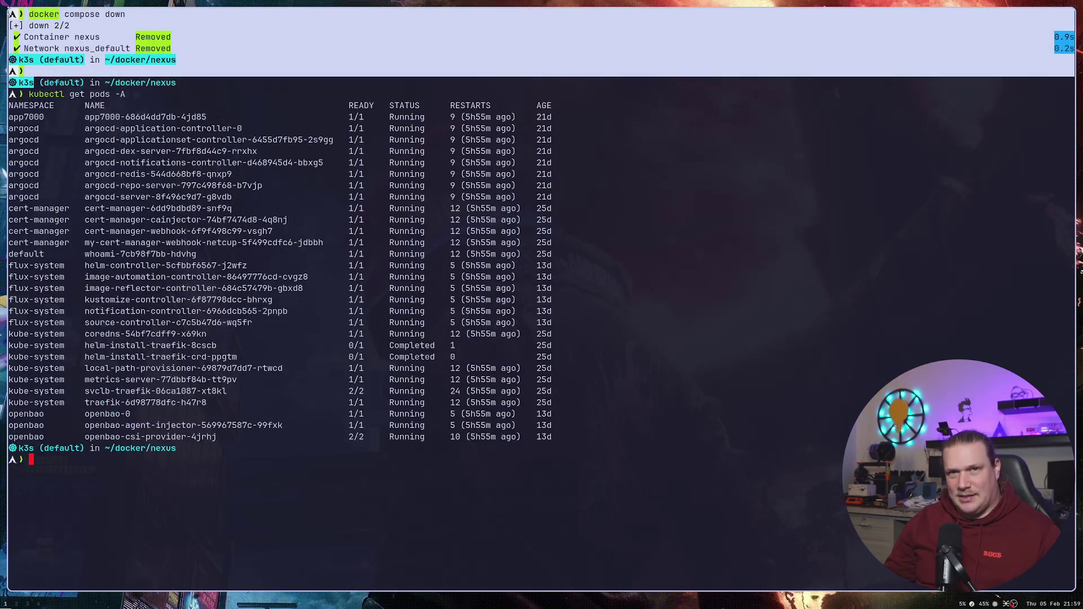
pyautogui.scroll(-2, 142, 133)
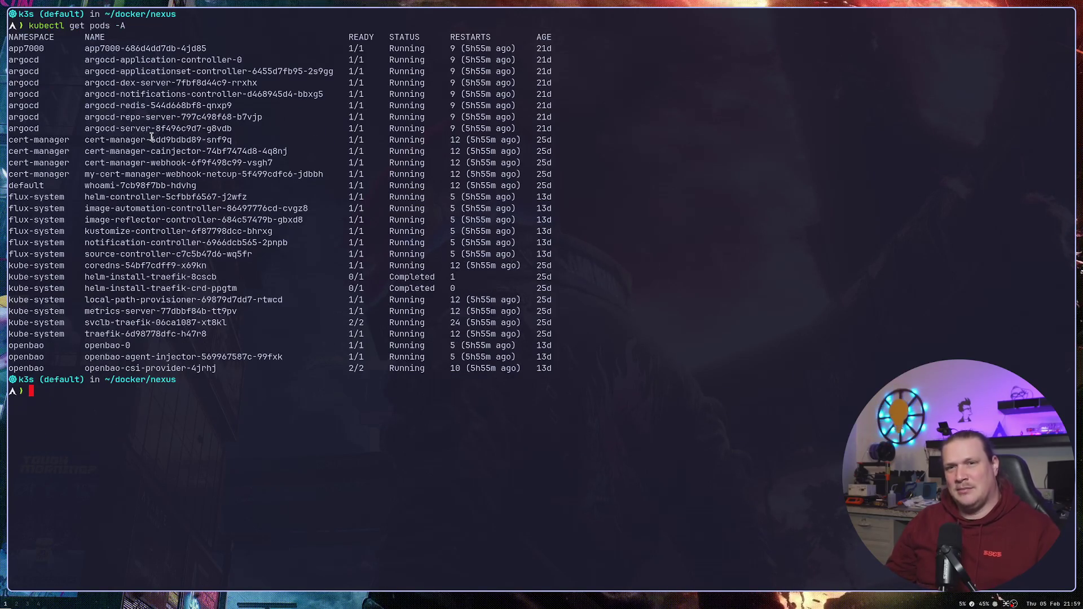
pyautogui.press('super+3')
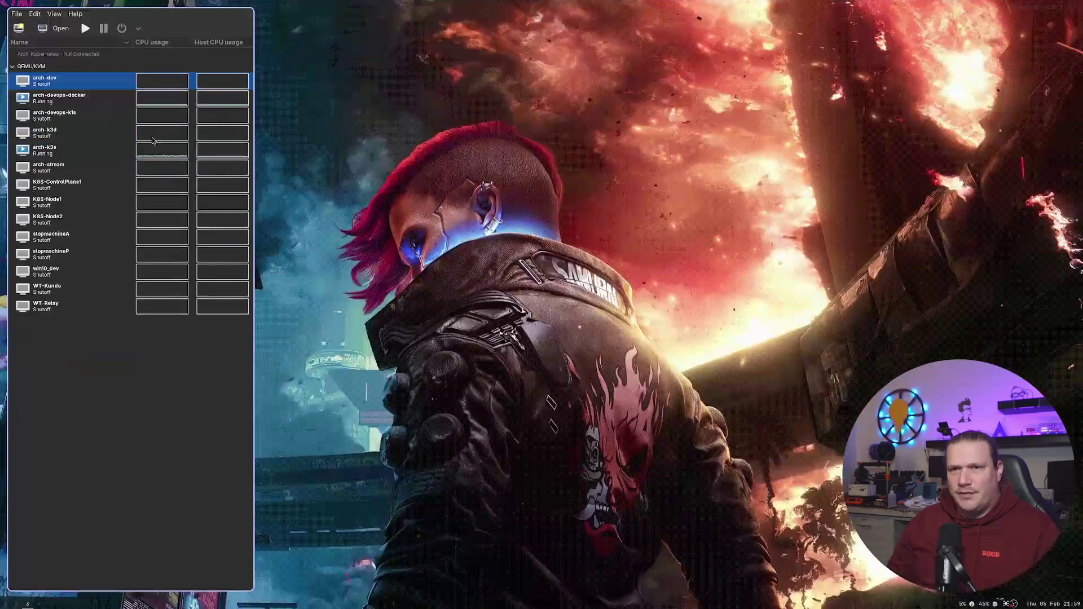
pyautogui.click(40, 155)
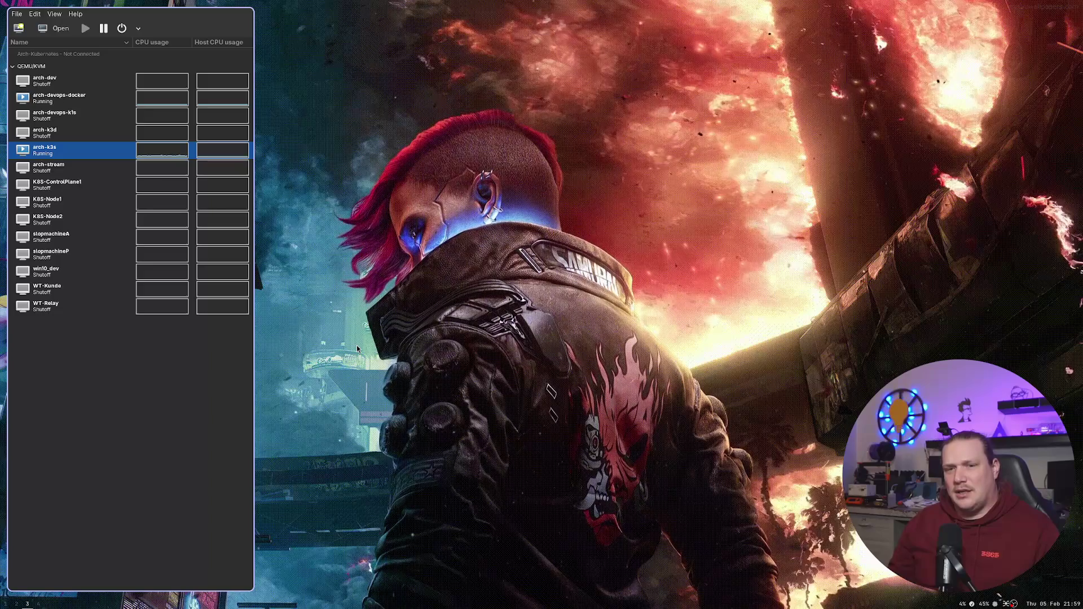
pyautogui.press('super+1')
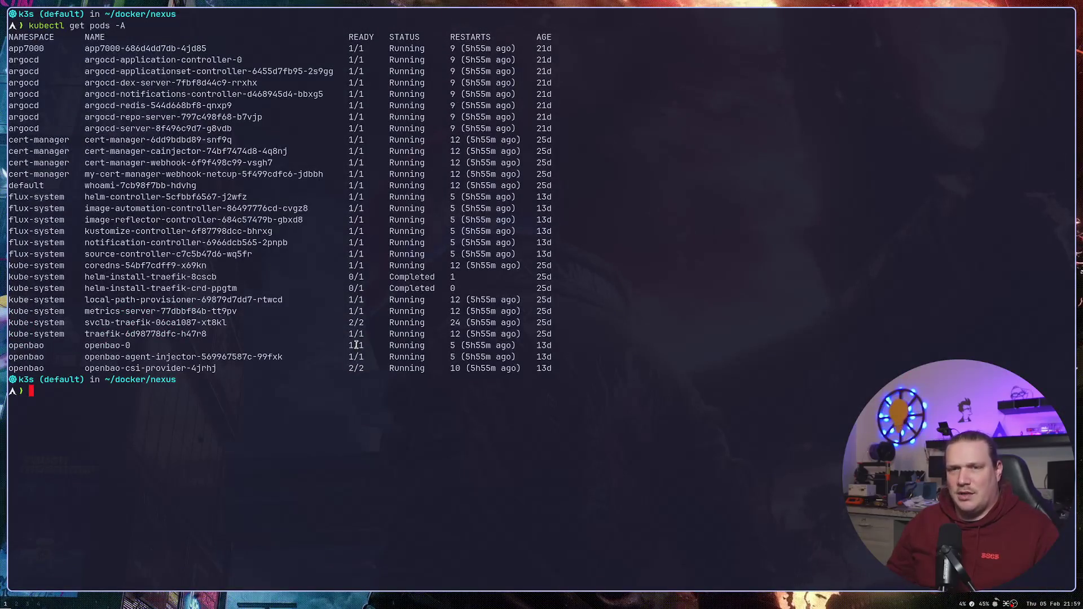
pyautogui.moveTo(573, 367)
pyautogui.mouseDown()
pyautogui.moveTo(243, 211)
pyautogui.moveTo(102, 39)
pyautogui.mouseUp()
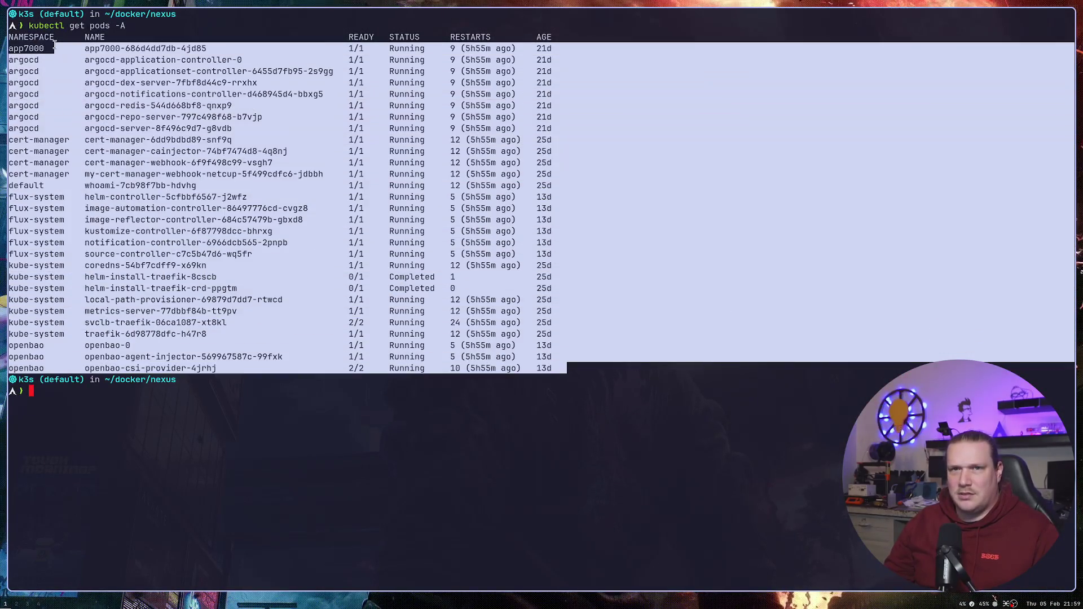
pyautogui.click(190, 242)
pyautogui.moveTo(94, 367)
pyautogui.mouseDown()
pyautogui.moveTo(169, 93)
pyautogui.moveTo(54, 62)
pyautogui.mouseUp()
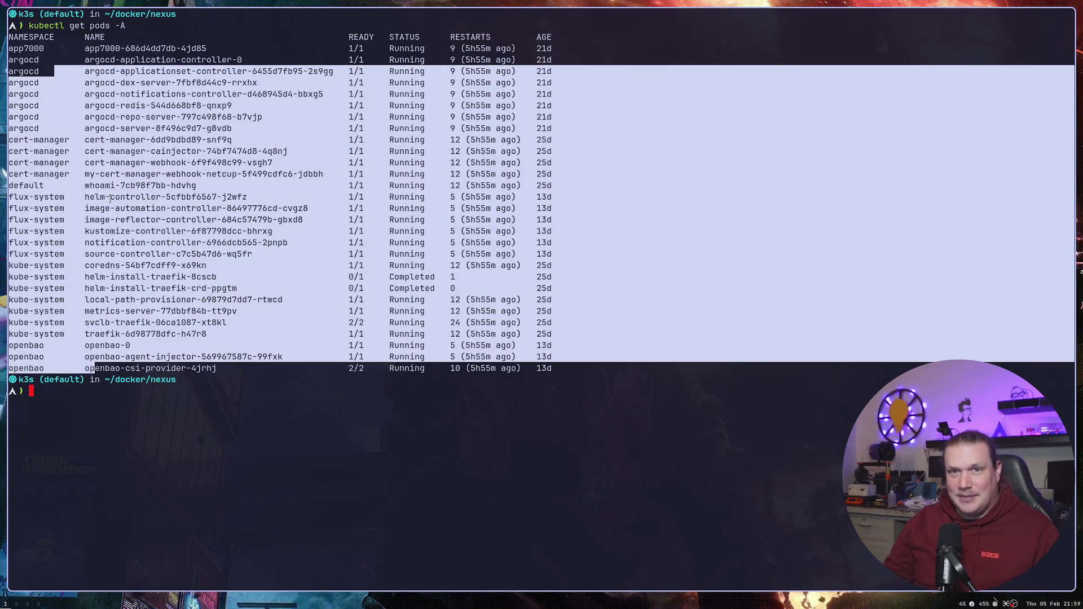
pyautogui.click(113, 203)
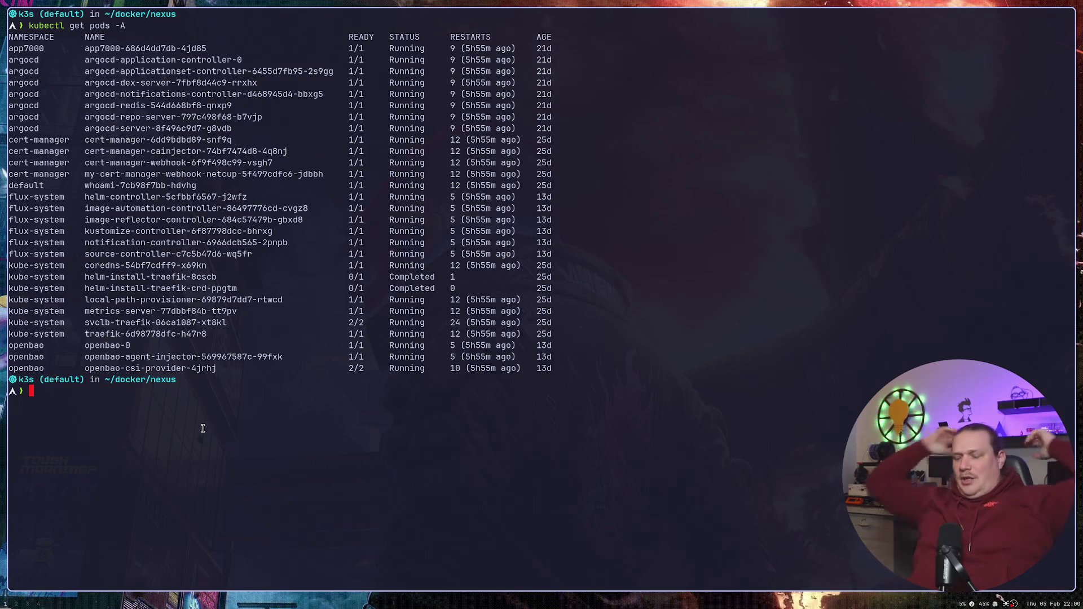
# - List all cluster namespaces with 'kubectl get ns -A'
pyautogui.write('kube')
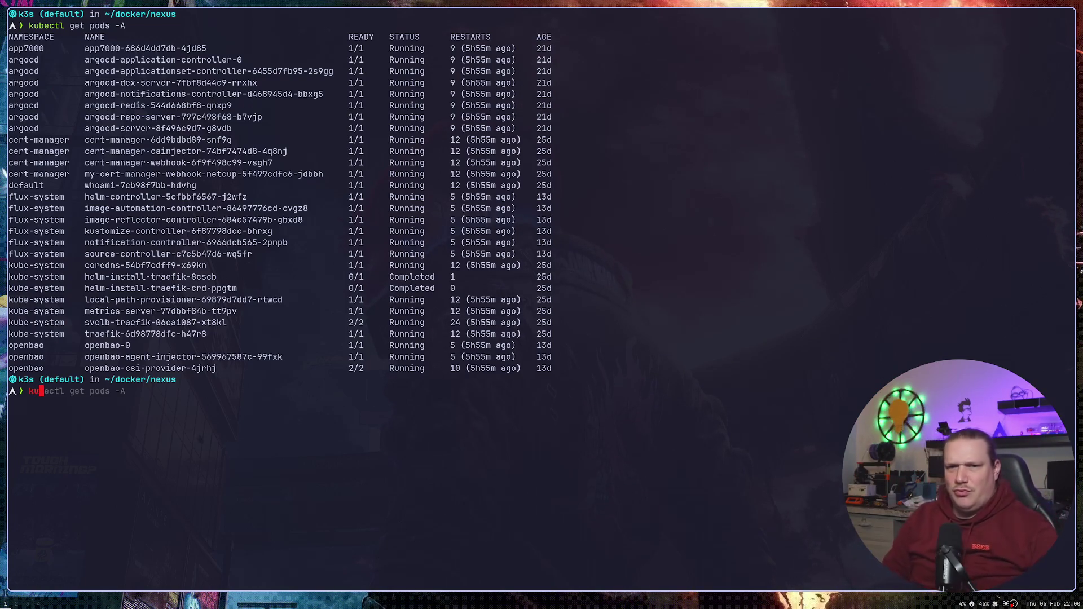
pyautogui.write('ns')
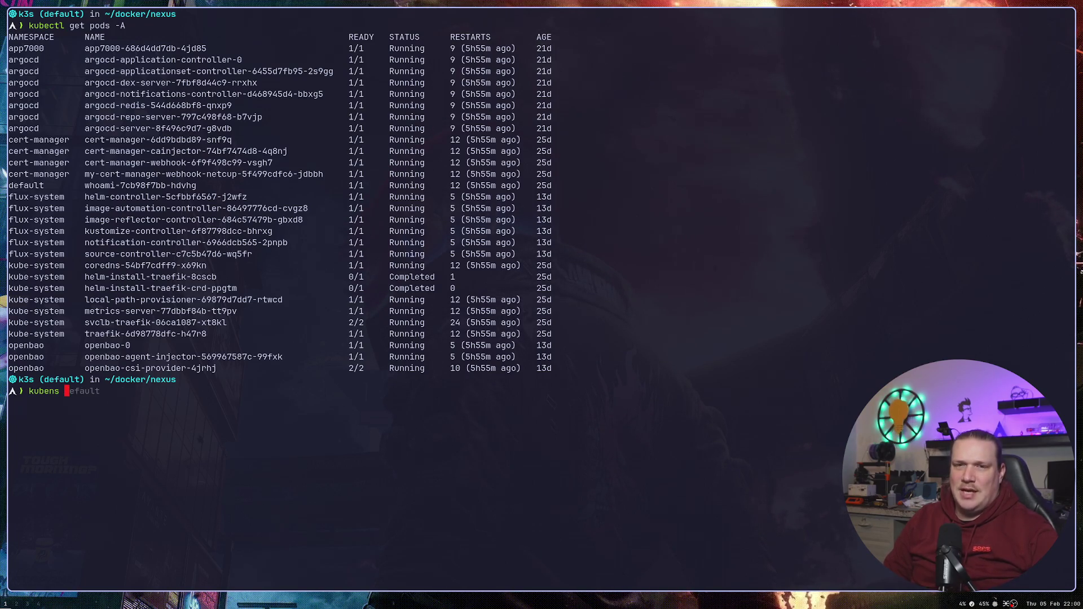
pyautogui.press('BackSpace')
pyautogui.hotkey('ctrl', 'w')
pyautogui.write('kubectl get ns -A')
pyautogui.press('Return')
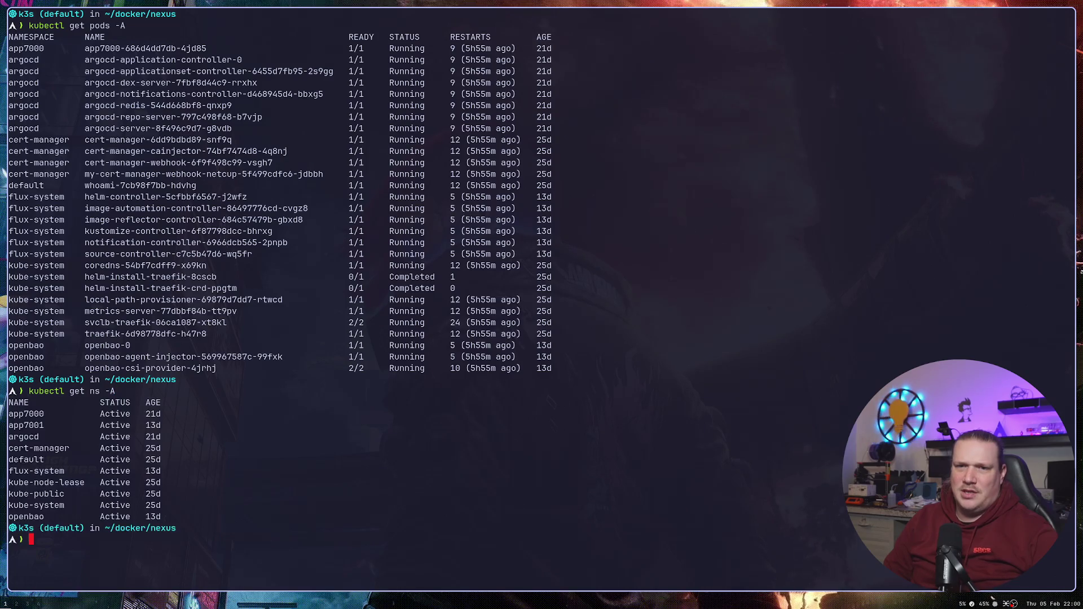
# - Switch the namespace to app7000 with kubens, then back to default, clearing the screen each time
pyautogui.write('kubens app')
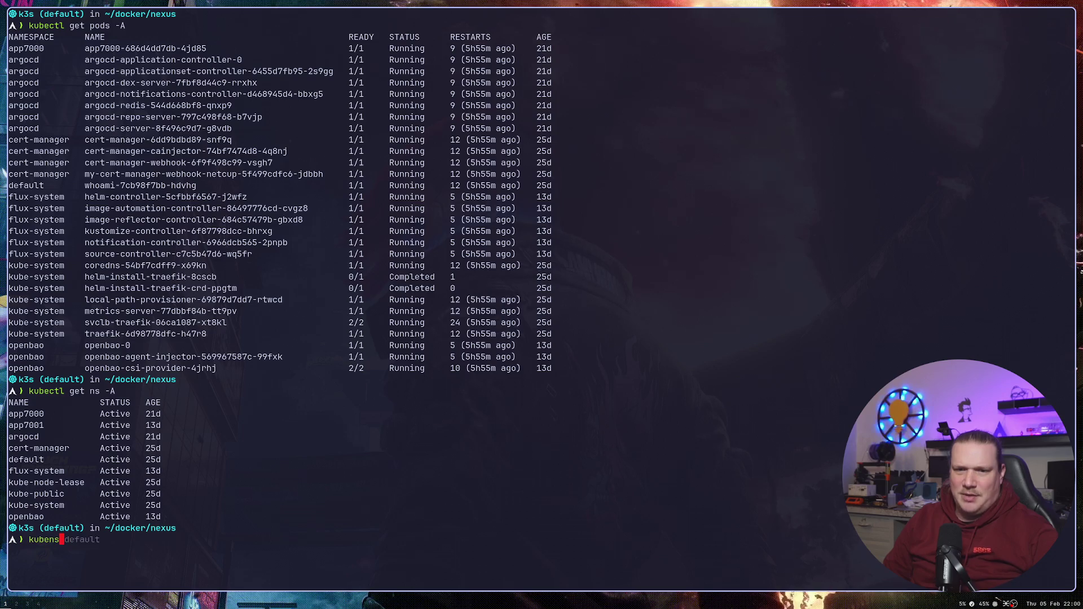
pyautogui.write('7000')
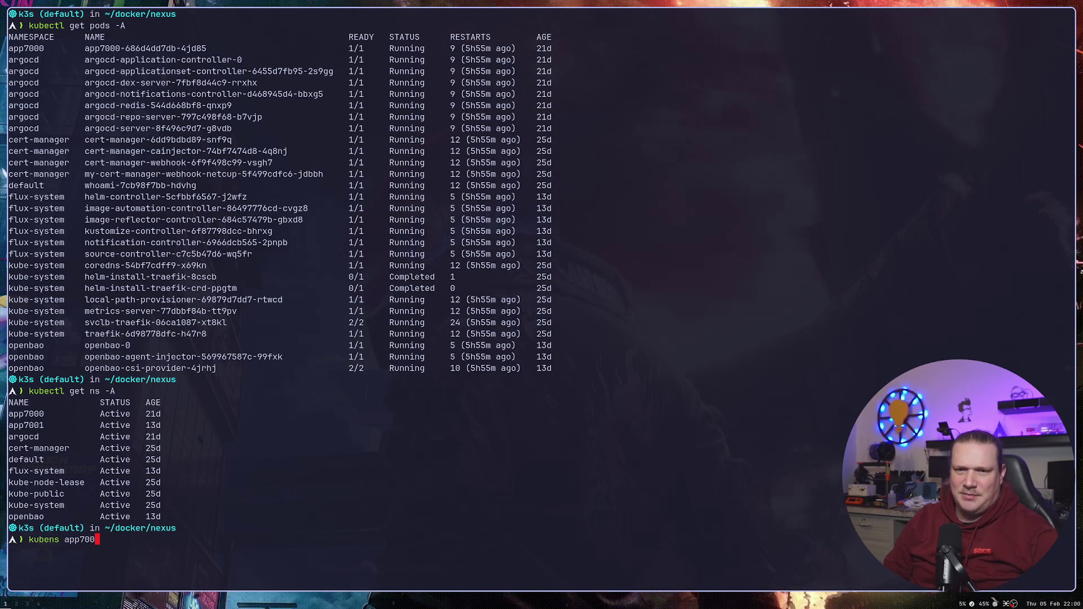
pyautogui.press('Return')
pyautogui.hotkey('ctrl', 'l')
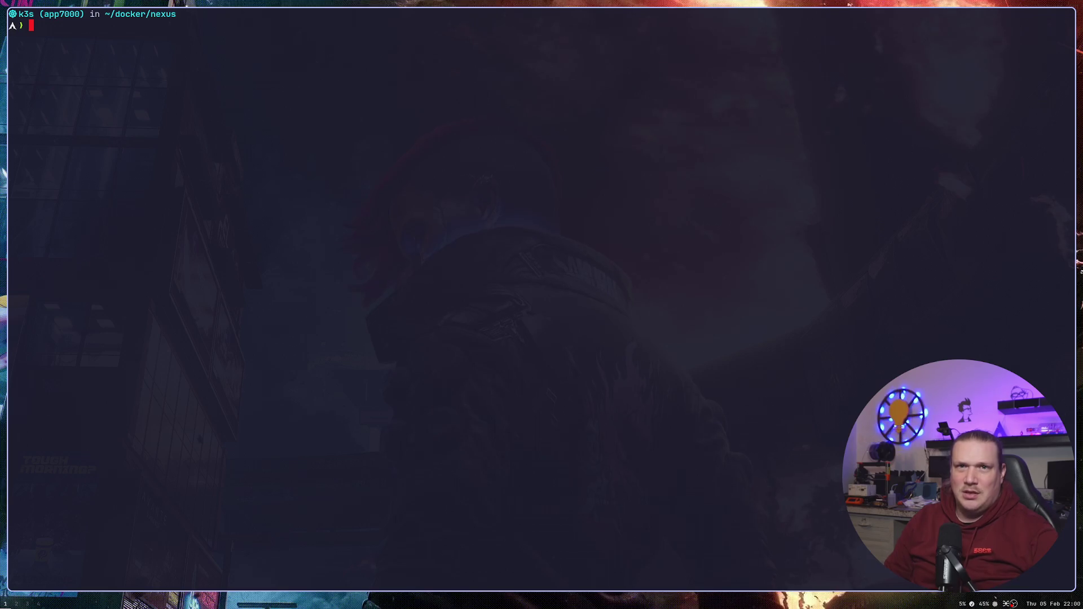
pyautogui.moveTo(39, 13); pyautogui.dragTo(86, 13)
pyautogui.click(158, 175)
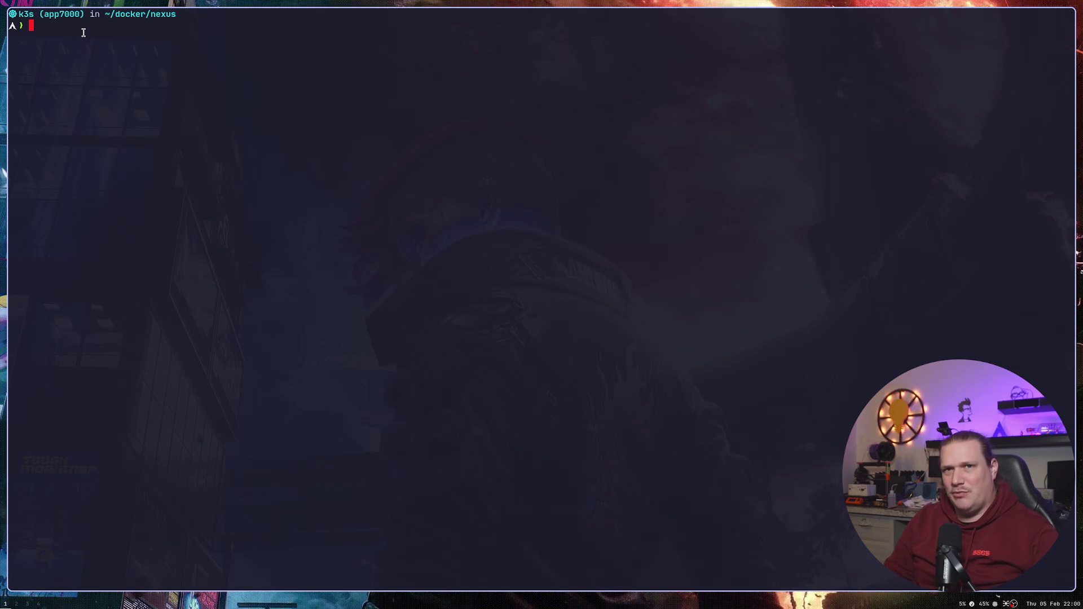
pyautogui.write('kub')
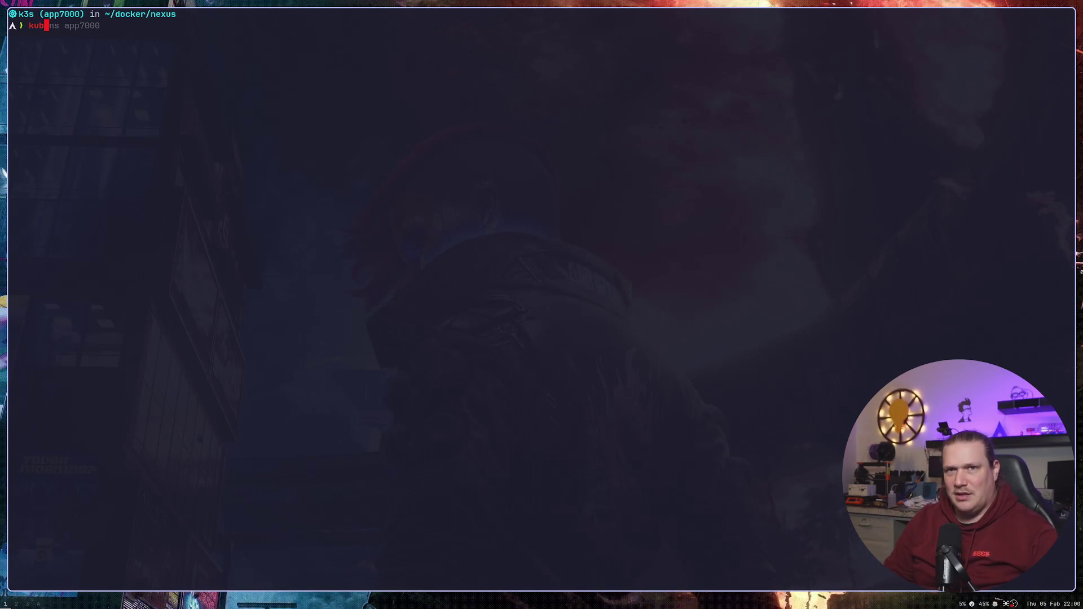
pyautogui.write('ens default')
pyautogui.press('Return')
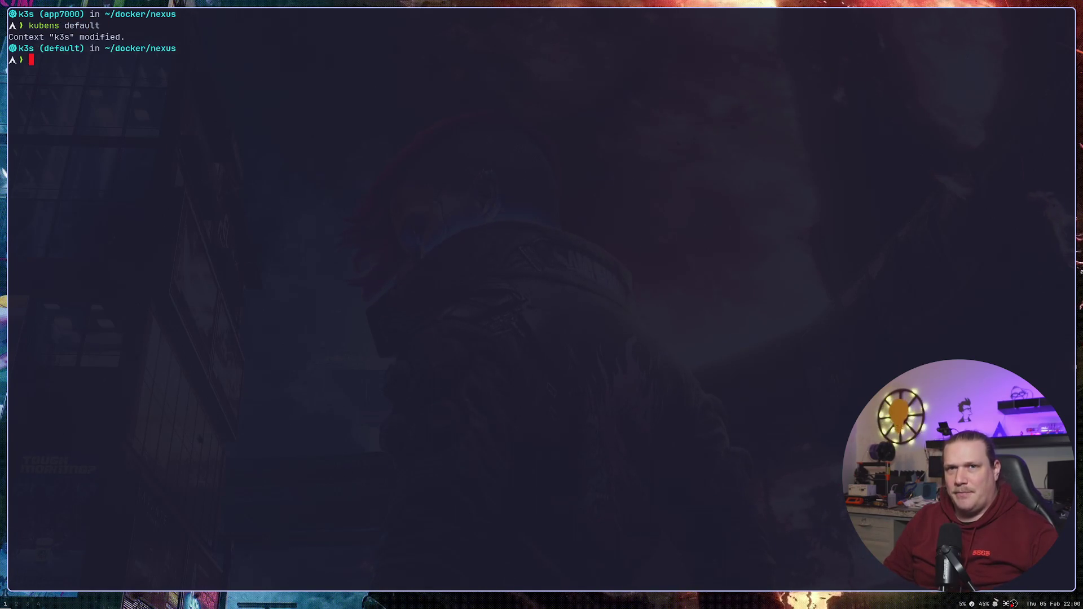
pyautogui.hotkey('ctrl', 'l')
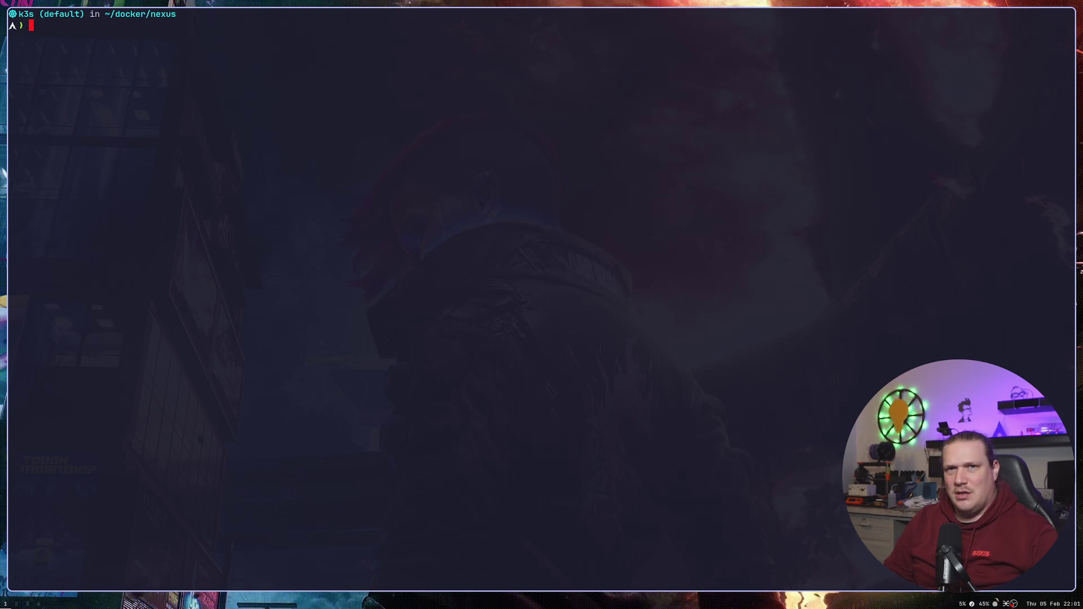
# - Make k3d-supercluster the active Kubernetes context with kubectx
pyautogui.write('kube')
pyautogui.press('Tab')
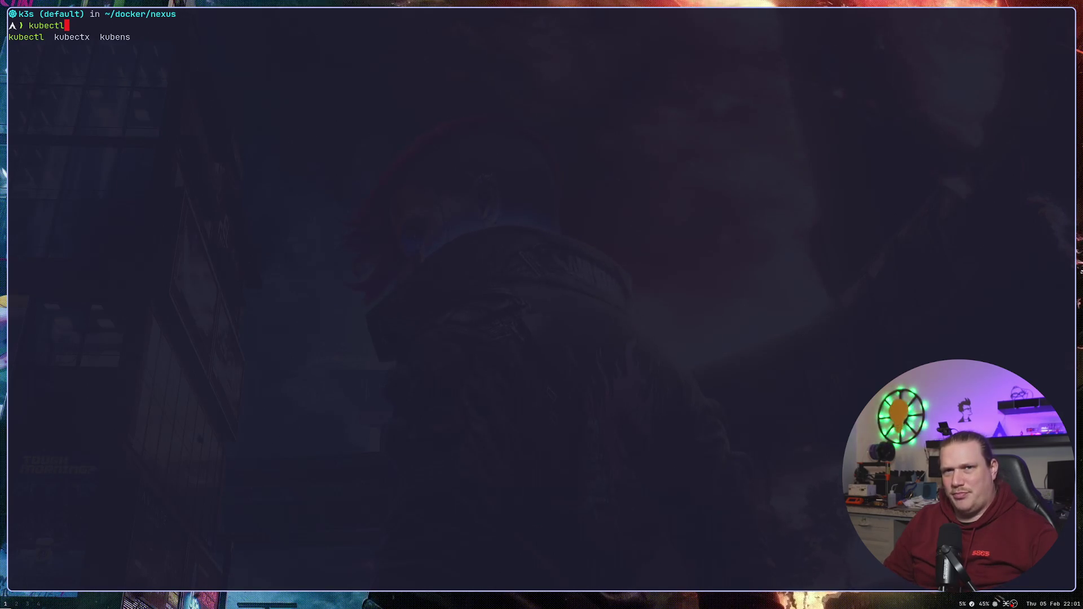
pyautogui.press('Tab')
pyautogui.write('k3d')
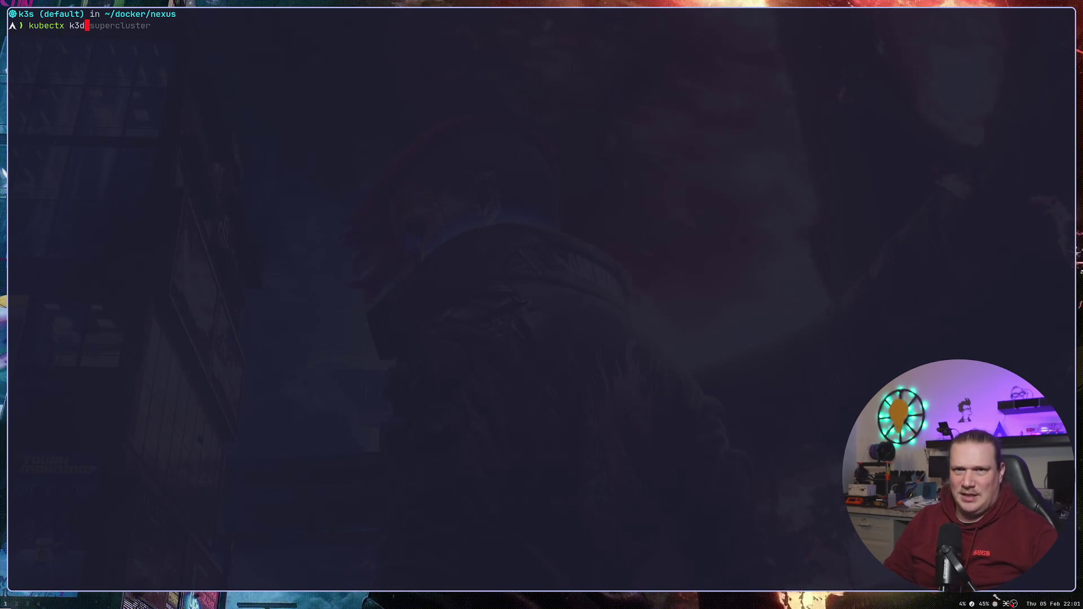
pyautogui.press('Right')
pyautogui.press('Return')
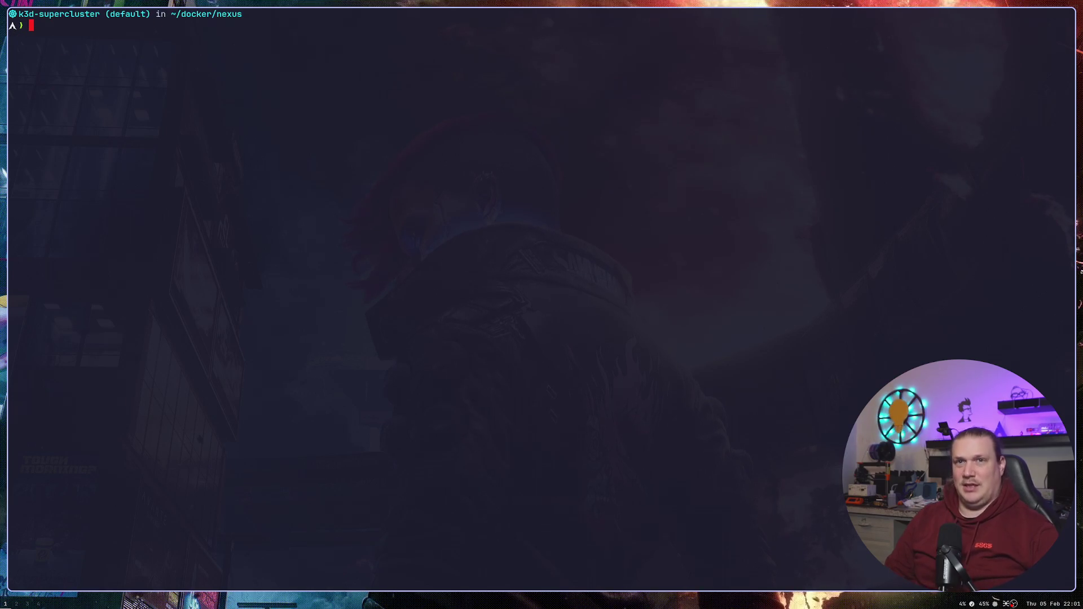
pyautogui.press('super+3')
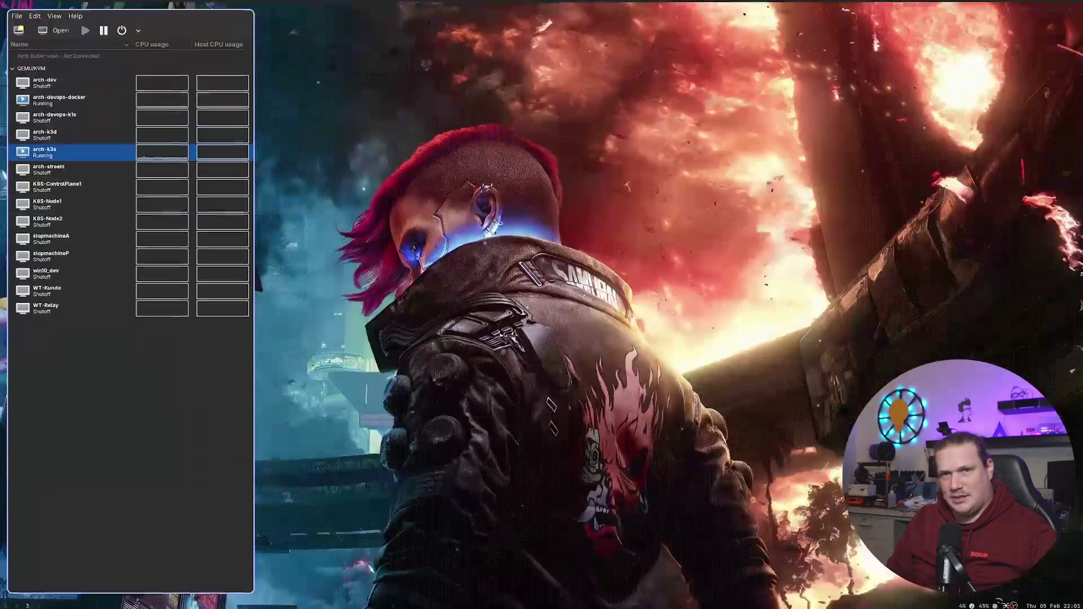
# - Select the arch-k3d VM to confirm it is shut off, then go back to the terminal workspace
pyautogui.click(62, 138)
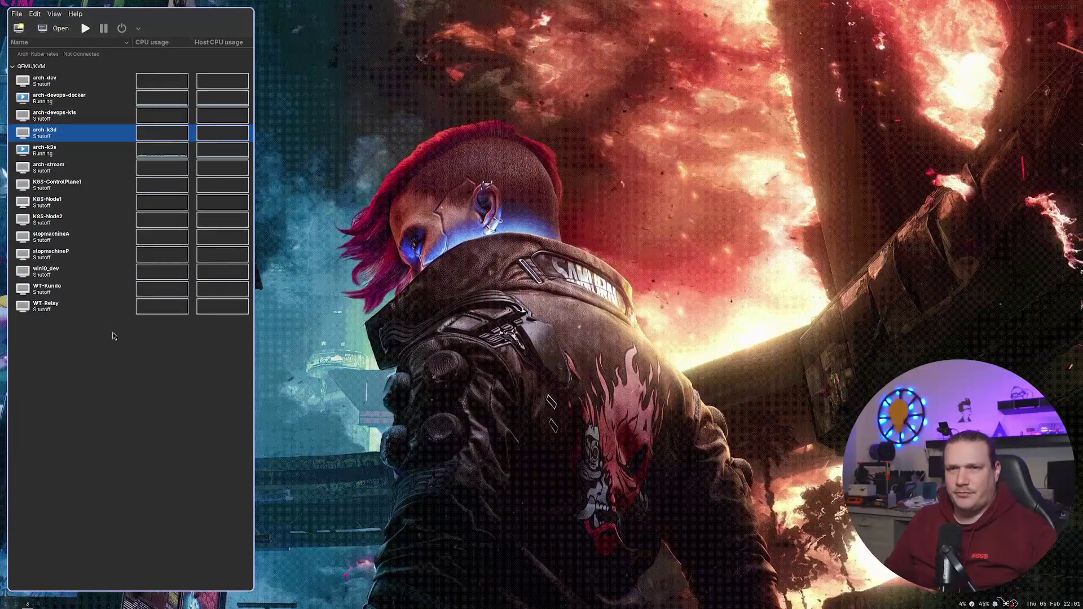
pyautogui.press('super+1')
# - Switch the kubectl context back to k3s and clear the screen
pyautogui.write('kubectx k3d-supercluster')
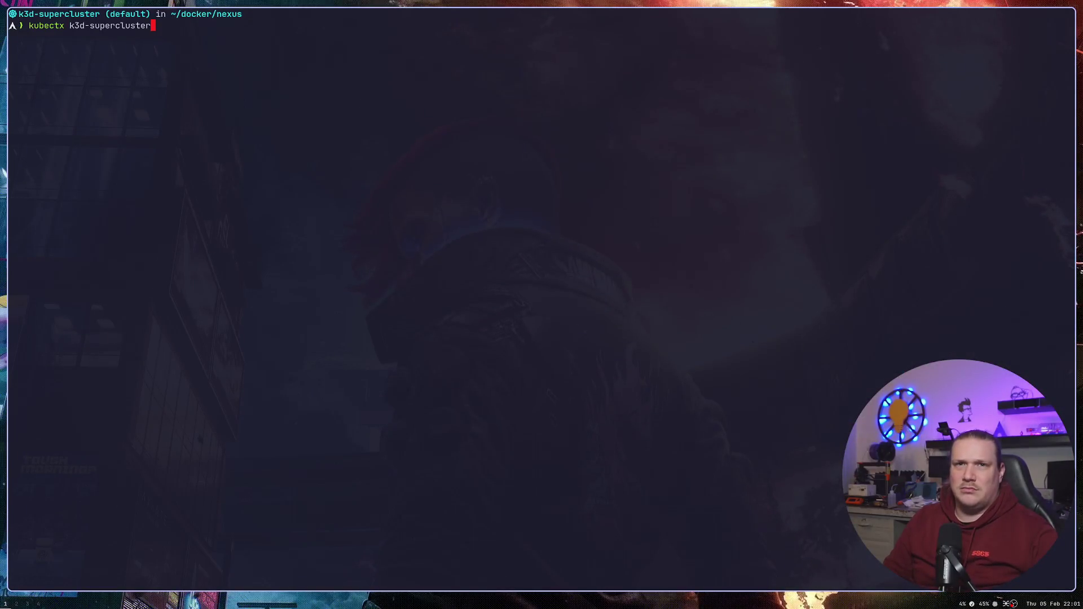
pyautogui.press('BackSpace')
pyautogui.press('BackSpace')
pyautogui.press('BackSpace')
pyautogui.write('s')
pyautogui.press('Return')
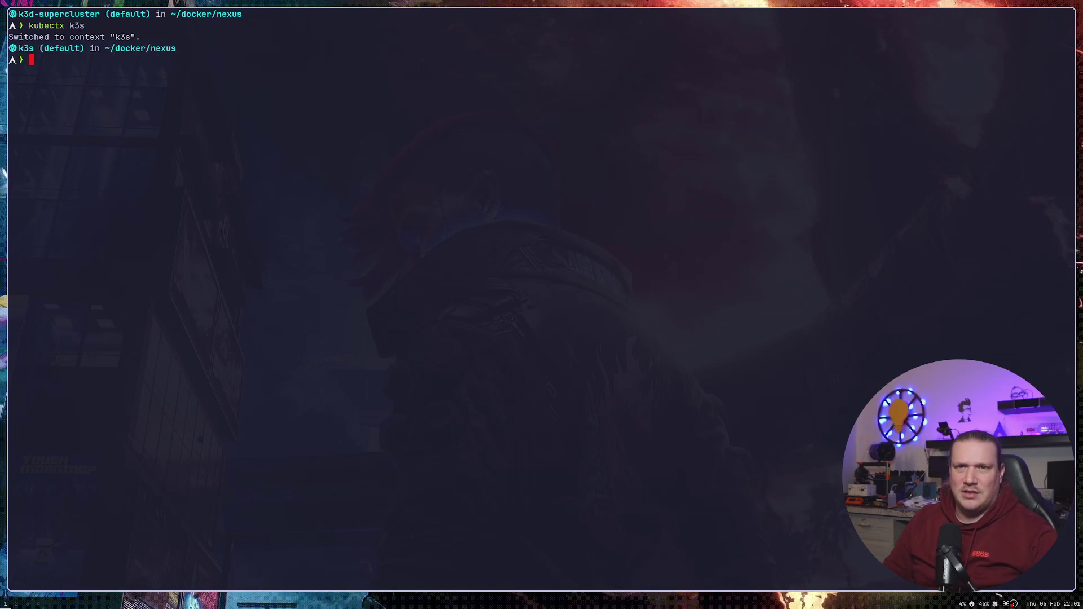
pyautogui.hotkey('ctrl', 'l')
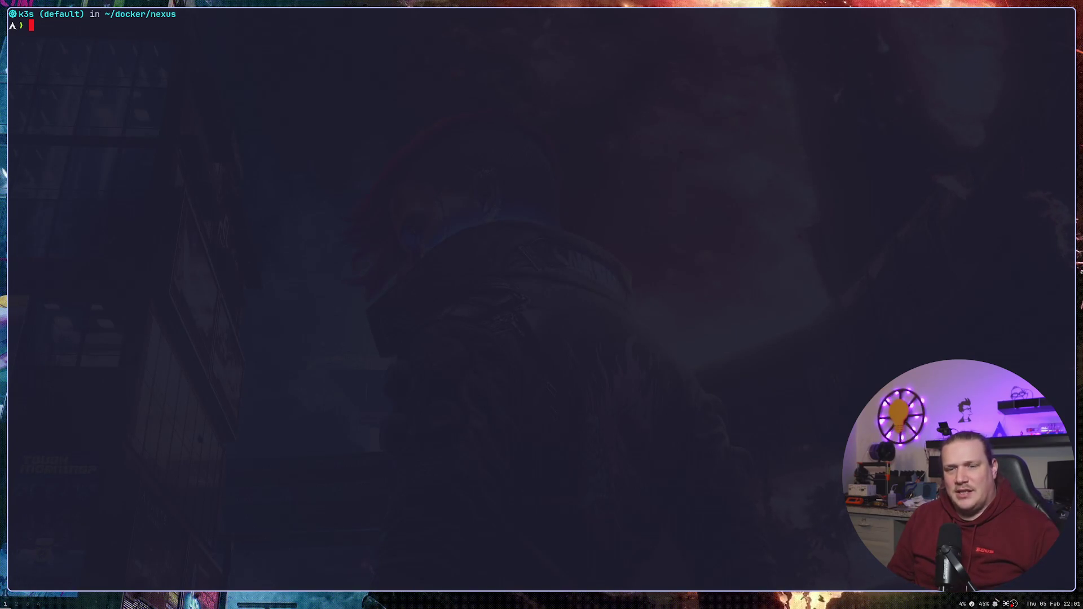
# - Run 'dockerpf' to list running containers and their ports, then clear the terminal
pyautogui.write('dockerpf')
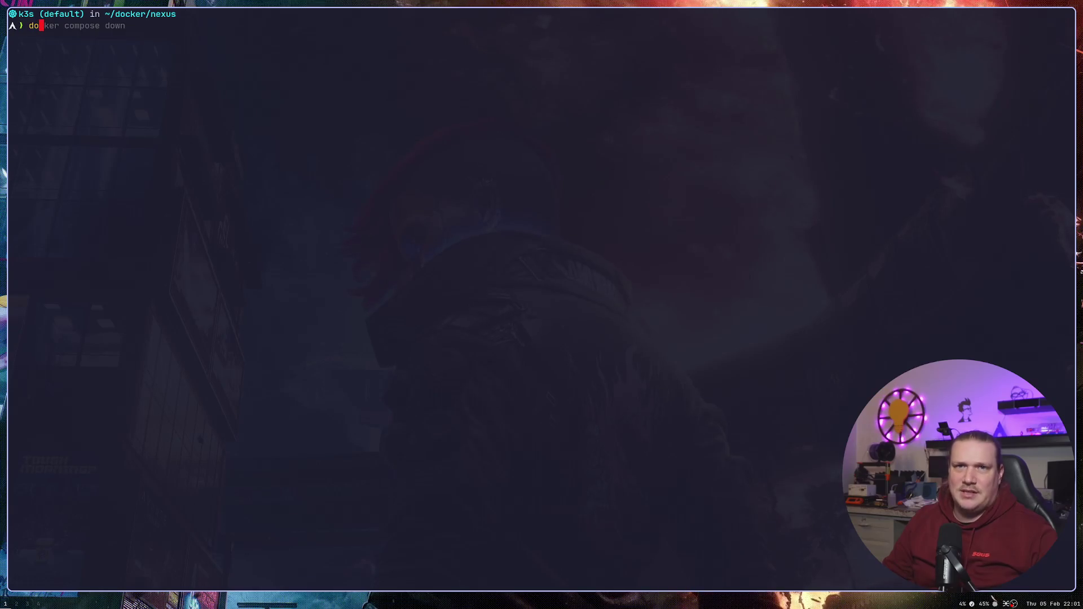
pyautogui.press('Return')
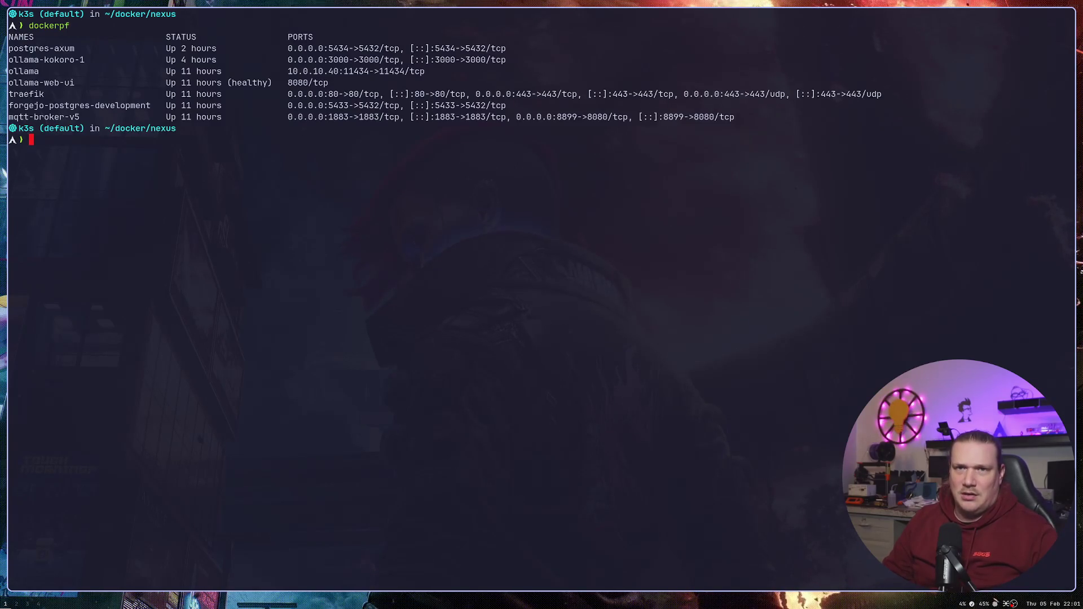
pyautogui.hotkey('ctrl', 'l')
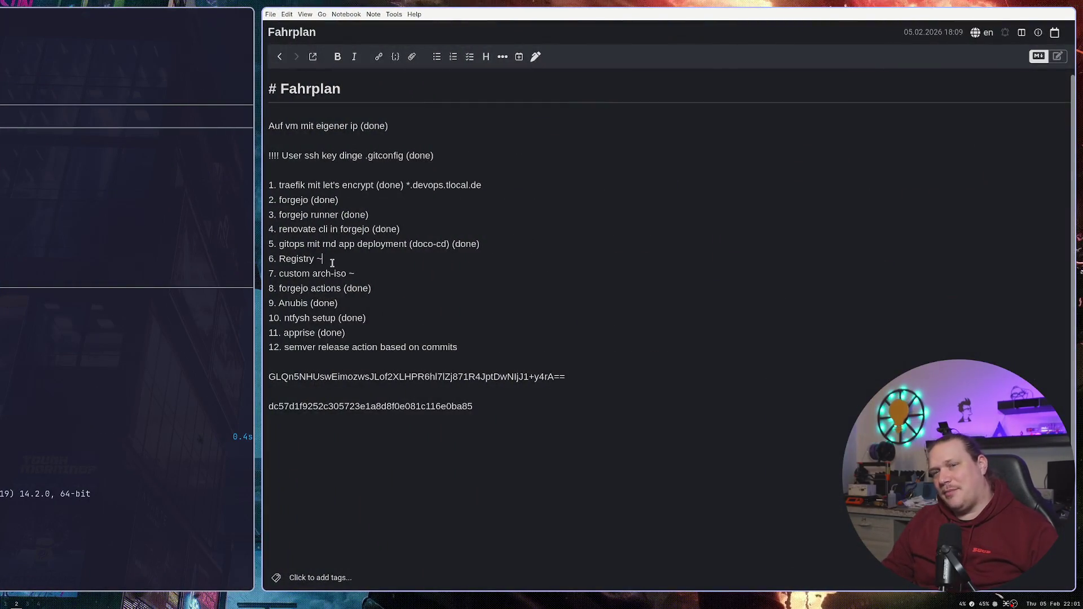
# - Mark '6. Registry' as (done) in the Fahrplan note, then check the push output in the terminal
pyautogui.write('(done)')
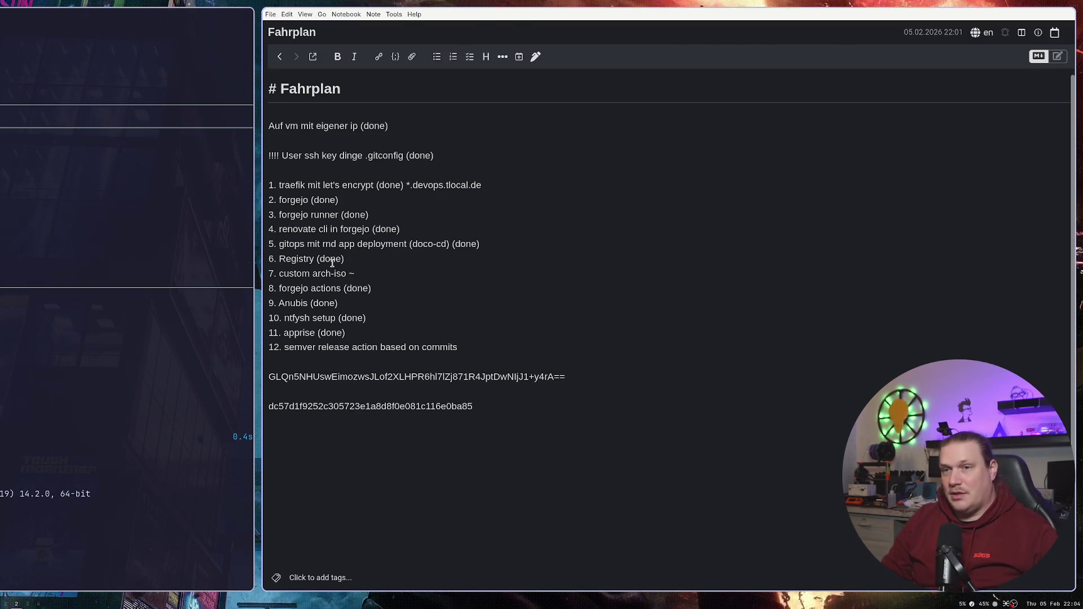
pyautogui.press('super+1')
pyautogui.hotkey('ctrl', '\\')
pyautogui.hotkey('ctrl', '\\')
pyautogui.hotkey('ctrl', '\\')
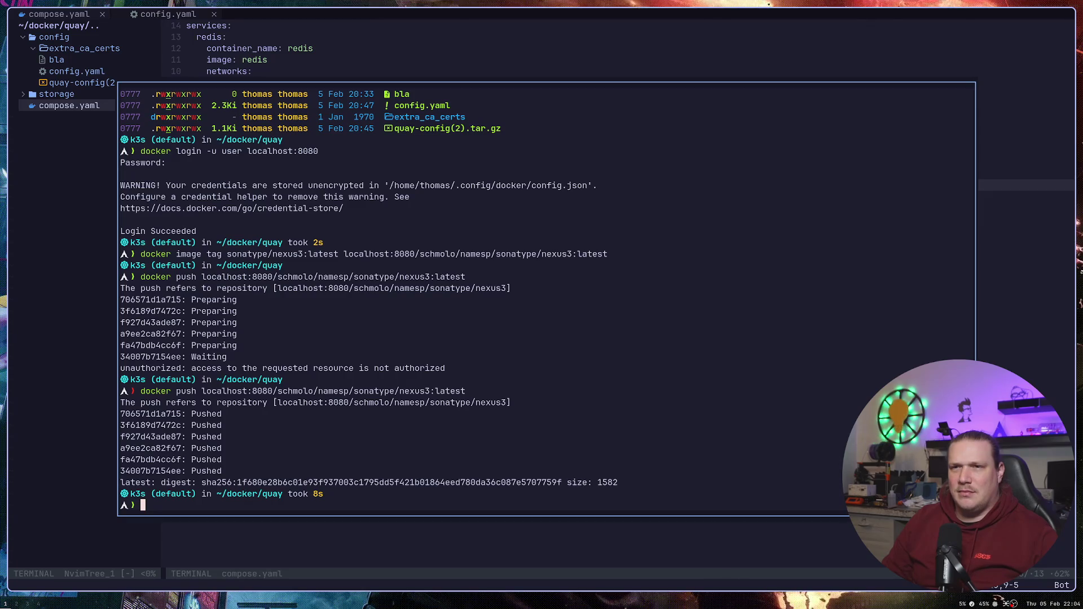
pyautogui.hotkey('ctrl', 'l')
# - Go to the browser workspace and open the sonatype/nexus3 page on Docker Hub
pyautogui.press('super+2')
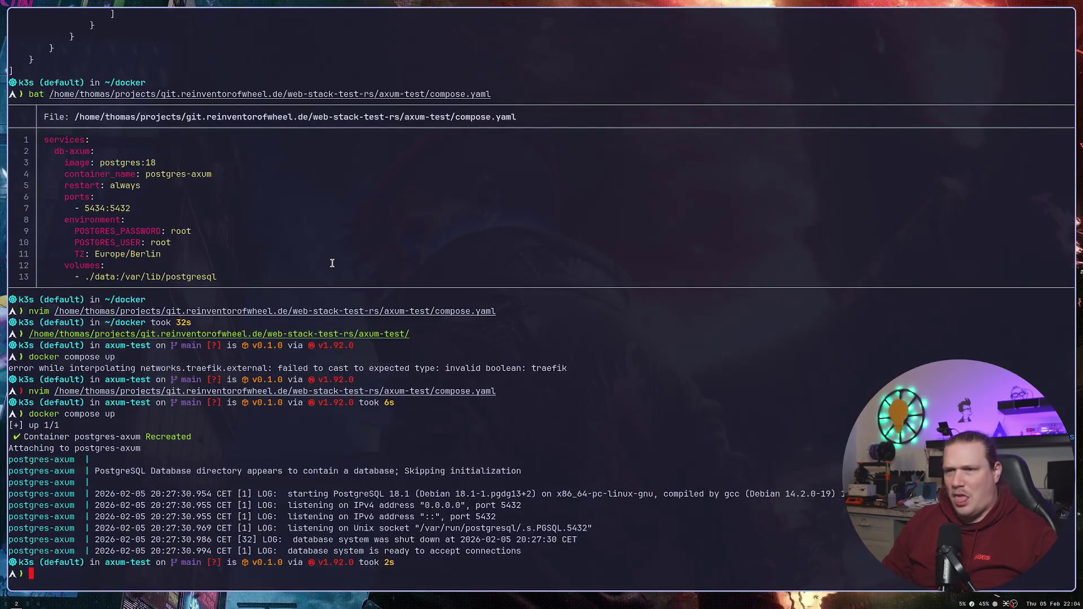
pyautogui.press('super+3')
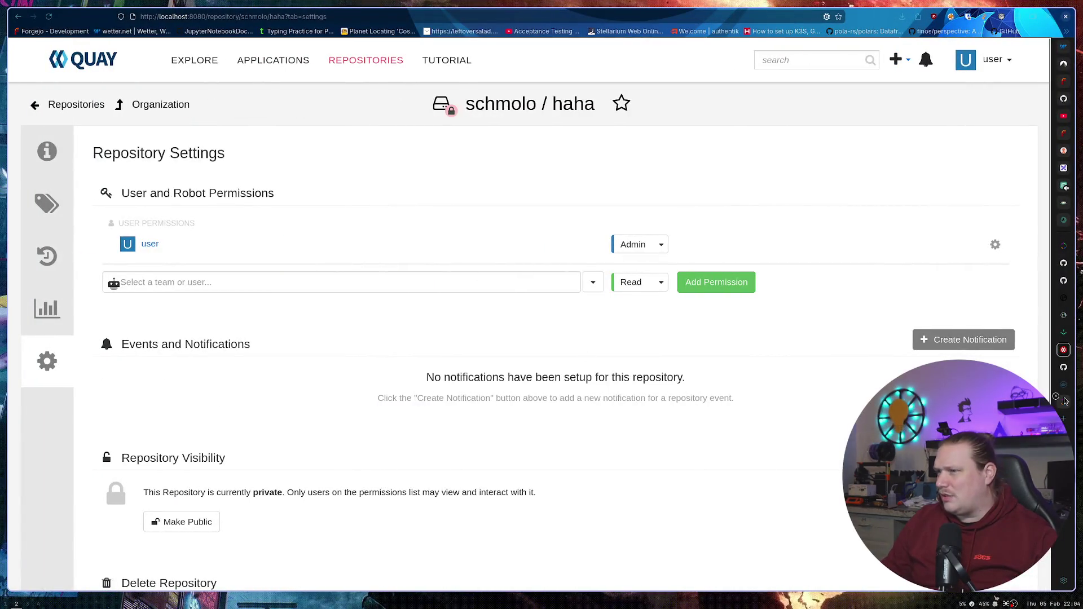
pyautogui.click(1063, 384)
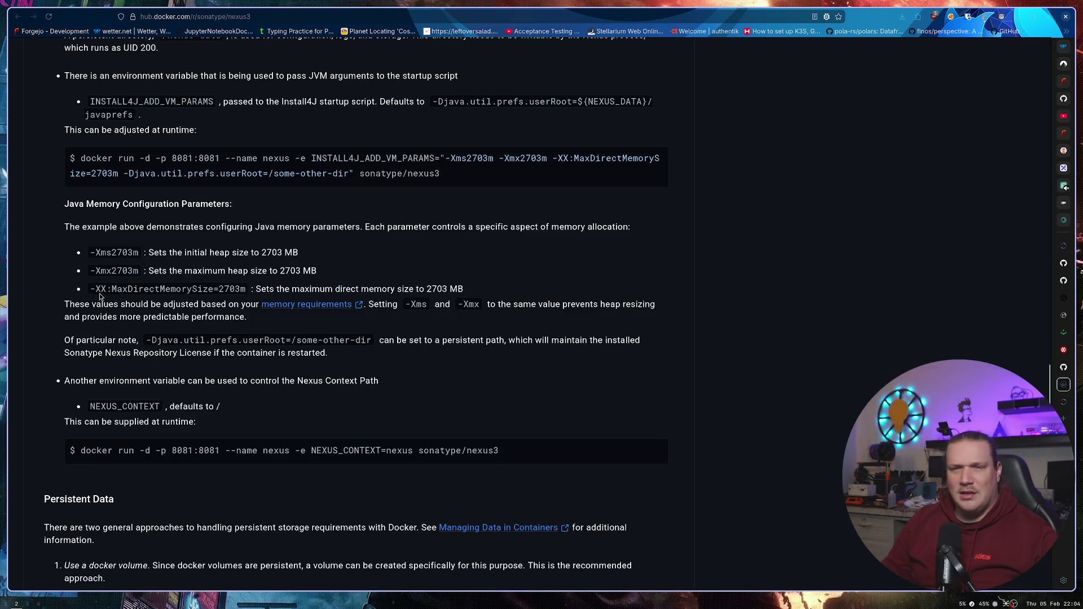
# - Highlight the -Xms and -Xmx memory parameters and their 2703 values in the nexus3 notes
pyautogui.moveTo(318, 271); pyautogui.dragTo(88, 255)
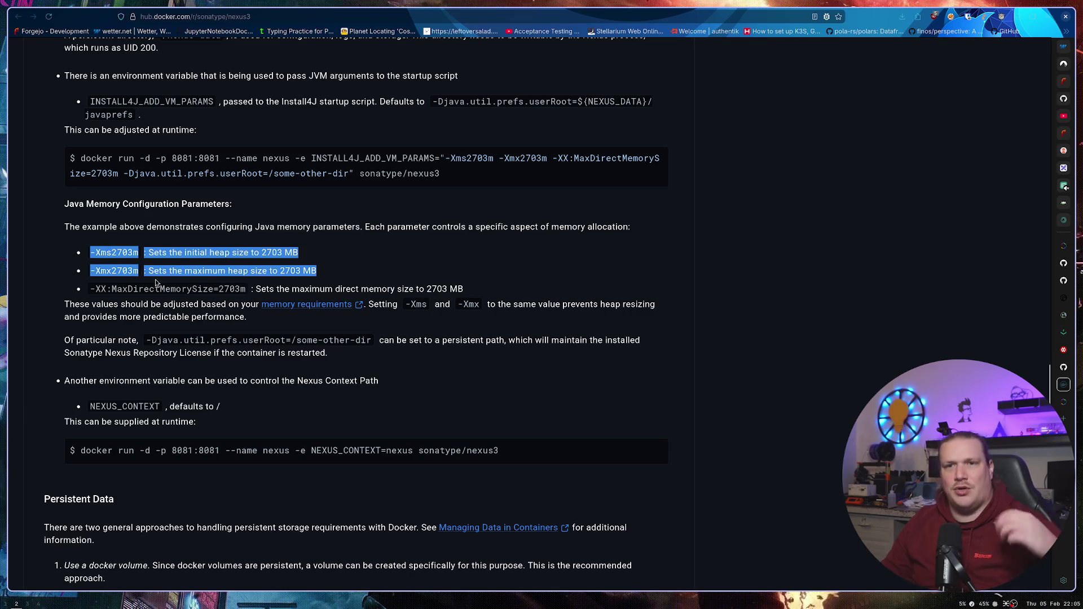
pyautogui.click(269, 252)
pyautogui.moveTo(261, 252)
pyautogui.mouseDown()
pyautogui.moveTo(282, 252)
pyautogui.moveTo(302, 271)
pyautogui.mouseUp()
pyautogui.click(353, 248)
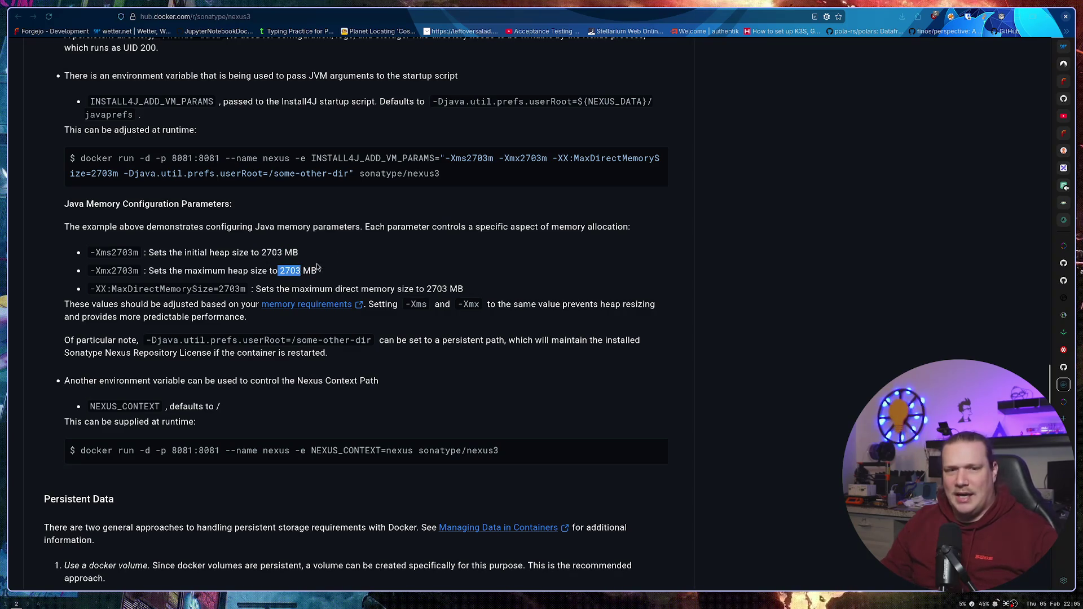
pyautogui.click(358, 252)
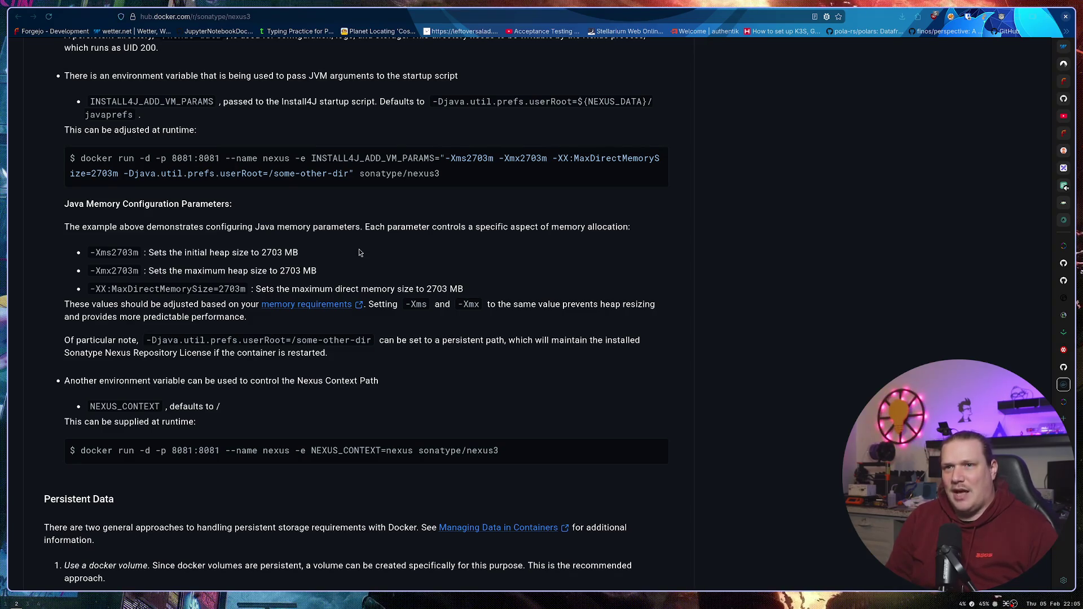
# - Review the startup and data directory notes and the heap size parameter, then view the Nexus dashboard
pyautogui.scroll(15, 359, 252)
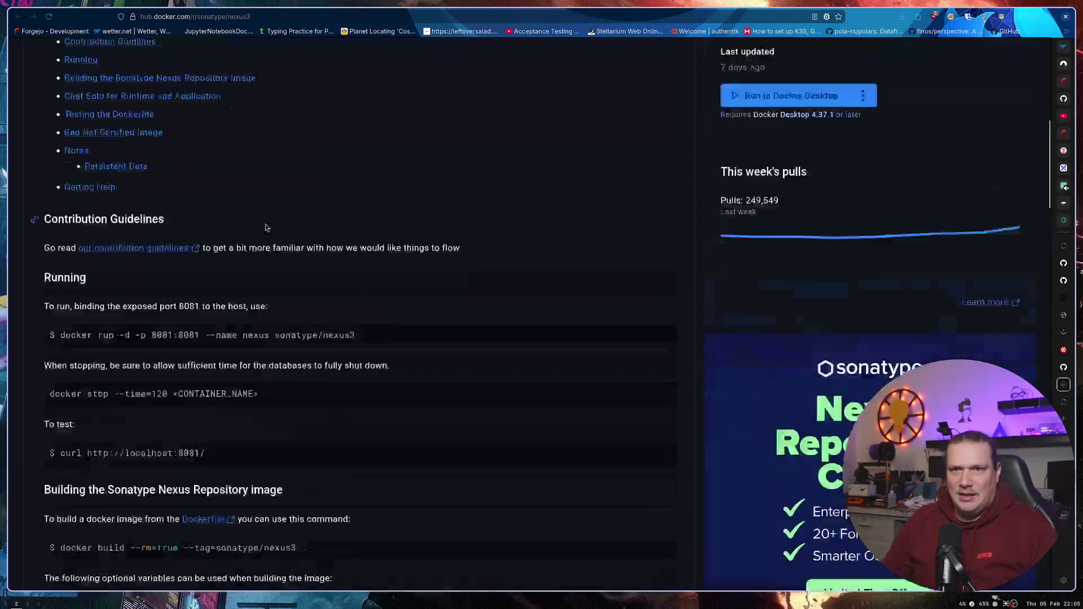
pyautogui.scroll(2, 329, 263)
pyautogui.scroll(-15, 392, 337)
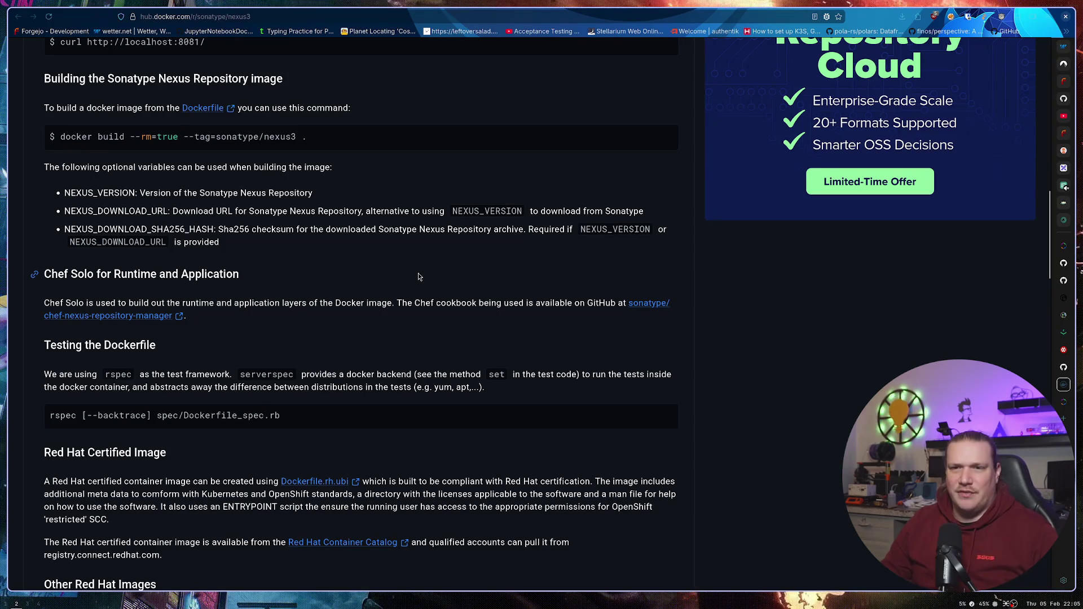
pyautogui.scroll(-10, 417, 290)
pyautogui.scroll(-2, 341, 305)
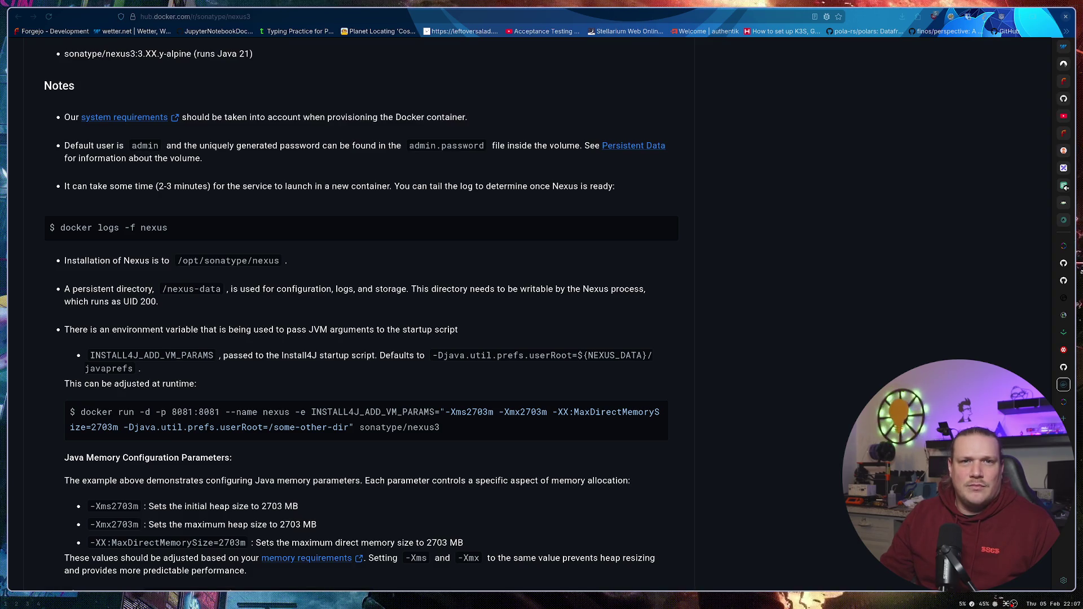
pyautogui.moveTo(248, 524); pyautogui.dragTo(134, 506)
pyautogui.click(248, 498)
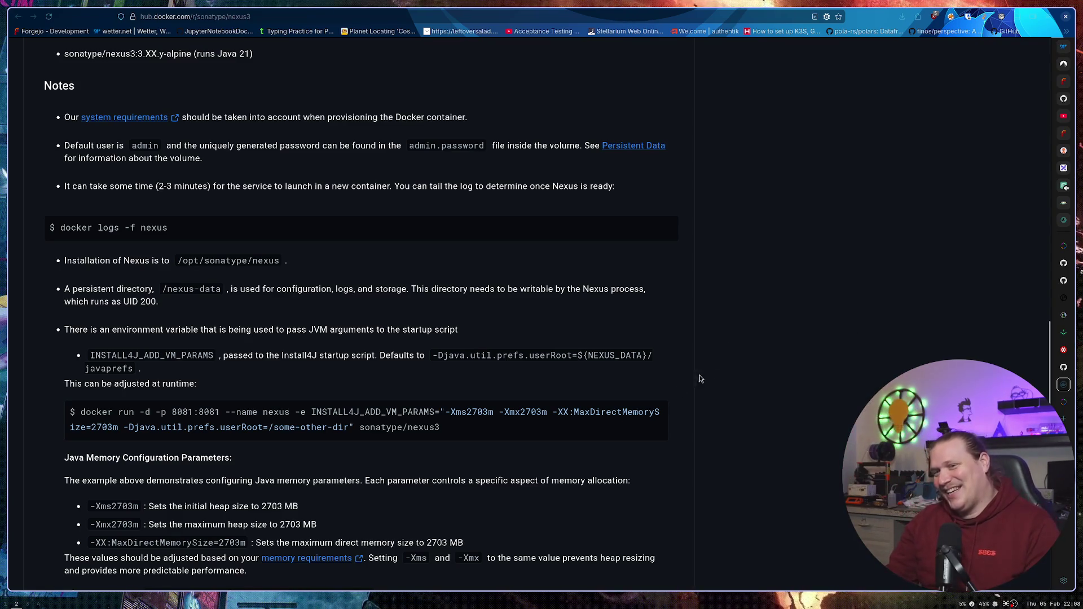
pyautogui.click(1061, 334)
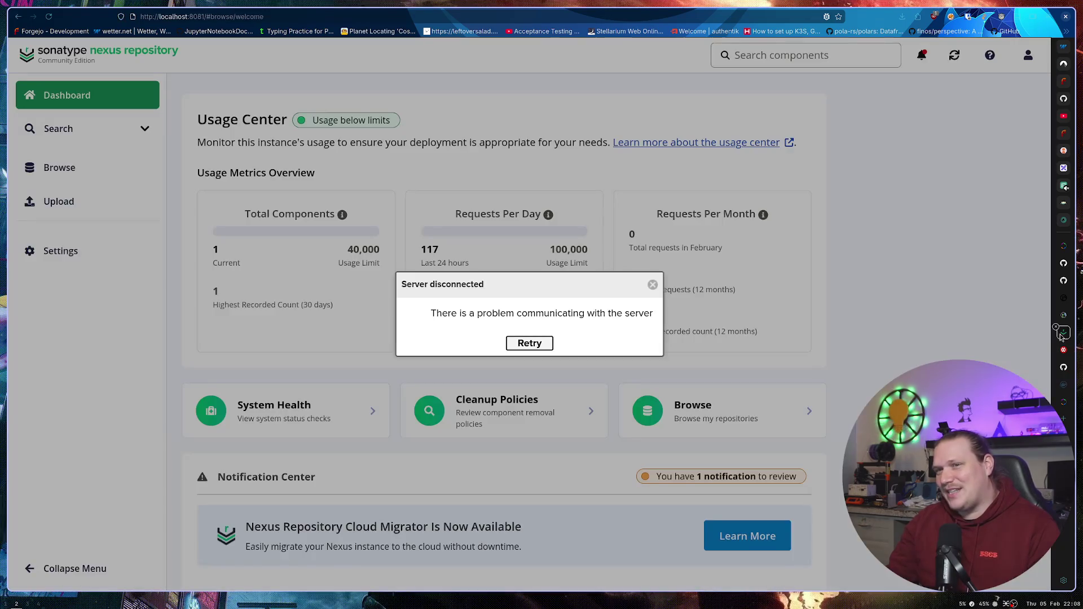
pyautogui.click(652, 285)
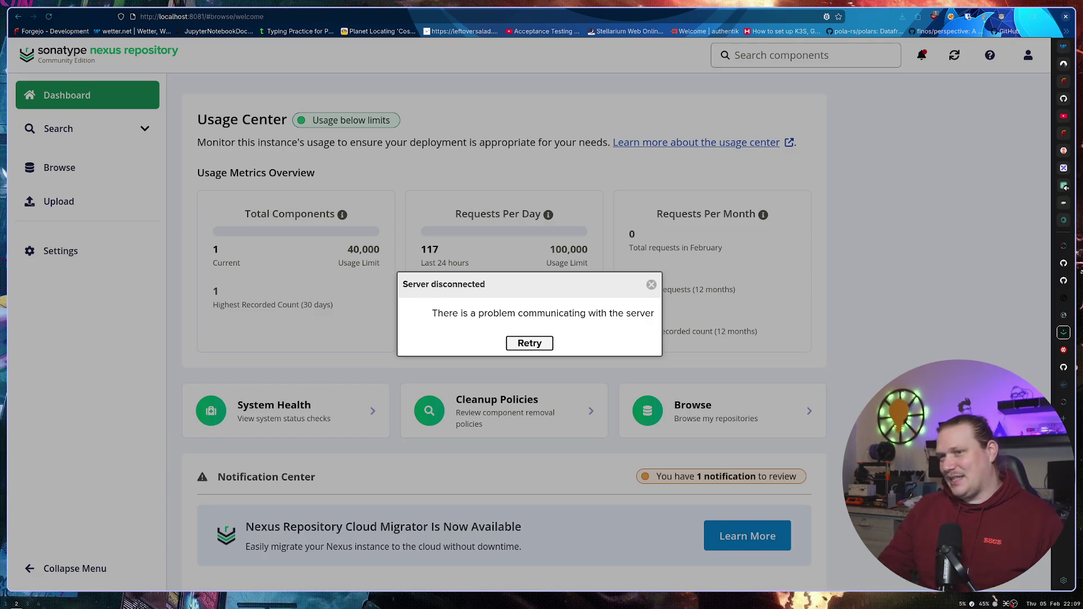
pyautogui.middleClick(1056, 331)
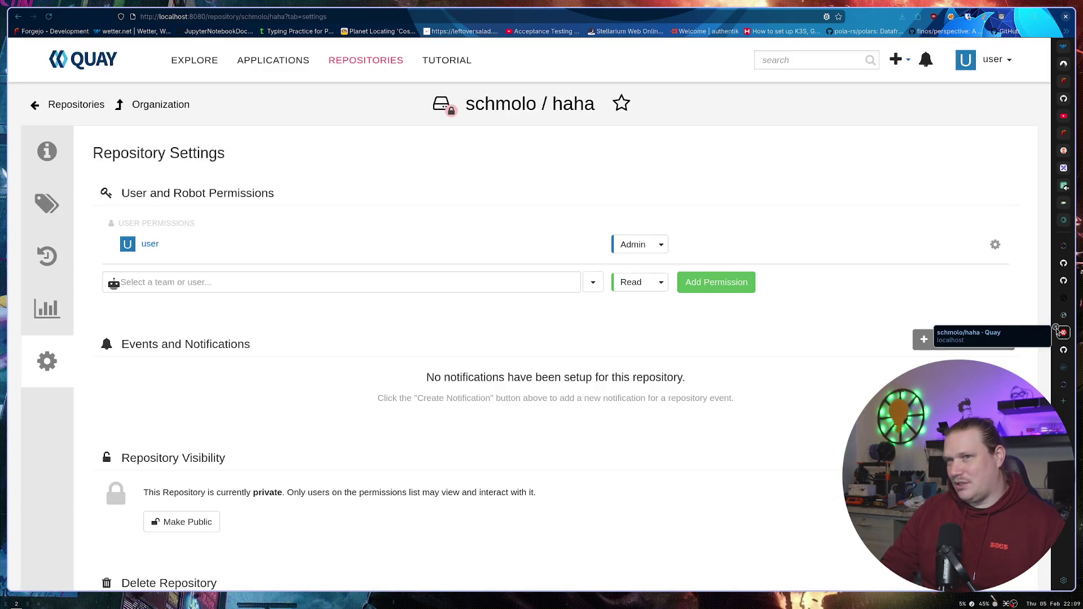
# - Close the Quay settings, GitHub pulp-oci-images, Docker Hub nexus3 and Sonatype documentation tabs
pyautogui.middleClick(1056, 331)
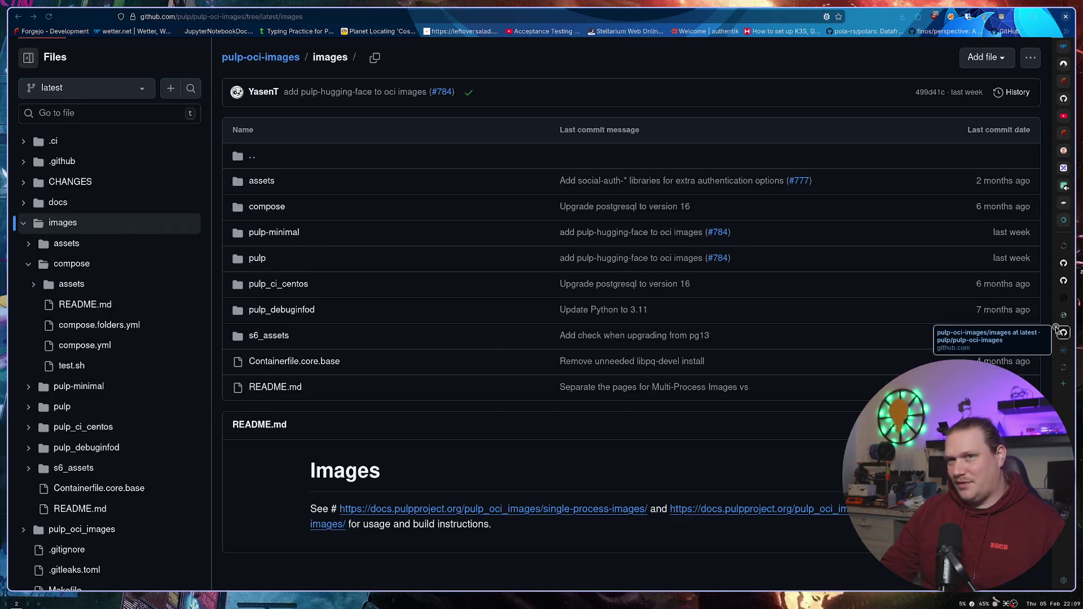
pyautogui.middleClick(1057, 331)
pyautogui.middleClick(1056, 331)
pyautogui.middleClick(1056, 331)
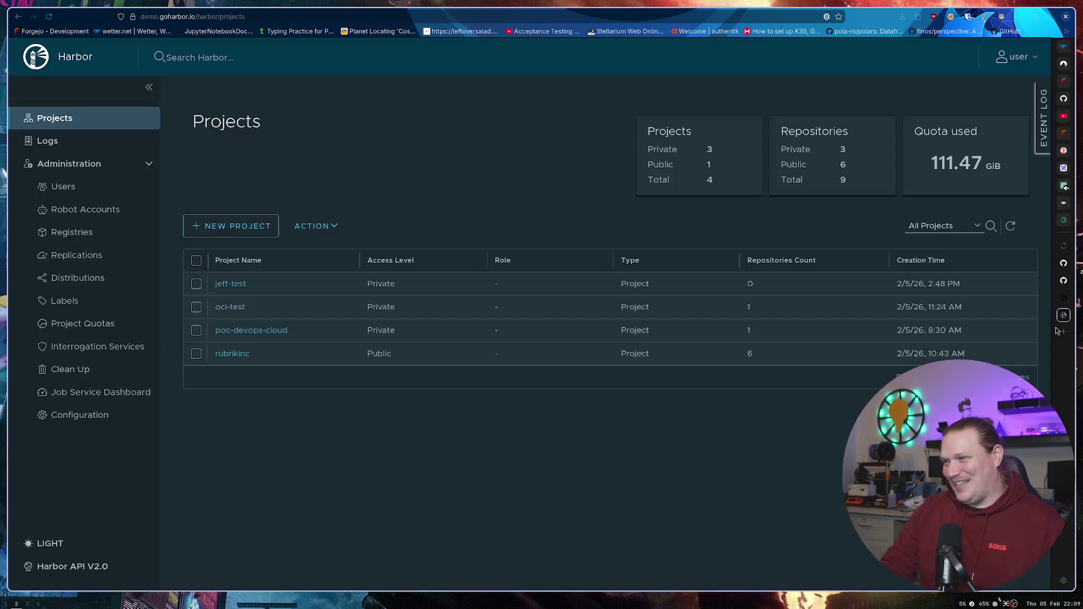
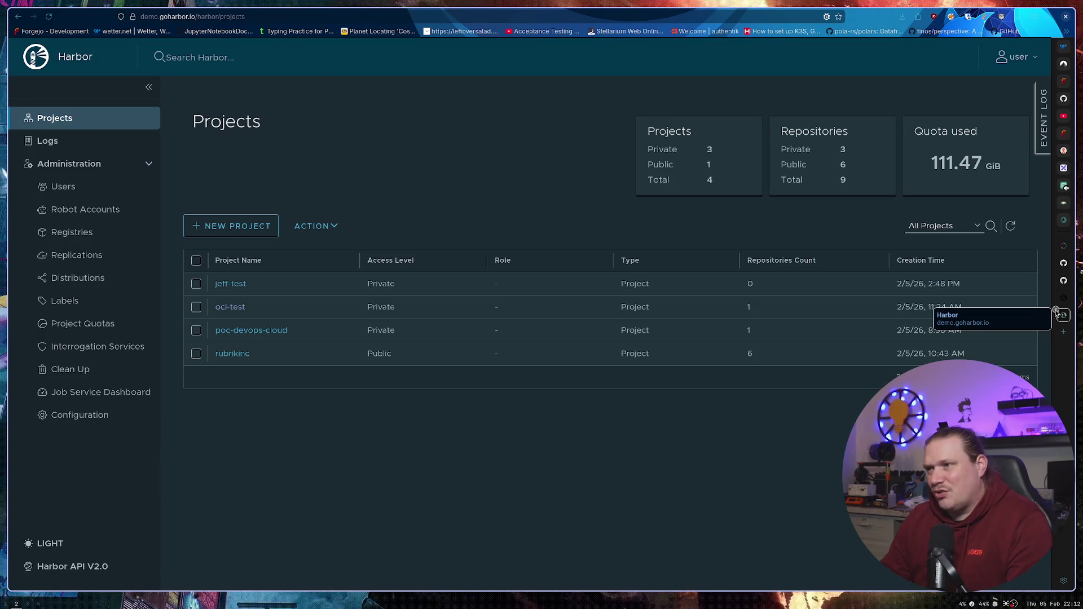
# - Close the Harbor demo, installer docs, GitHub, releases and Sonatype Nexus documentation tabs
pyautogui.middleClick(1056, 314)
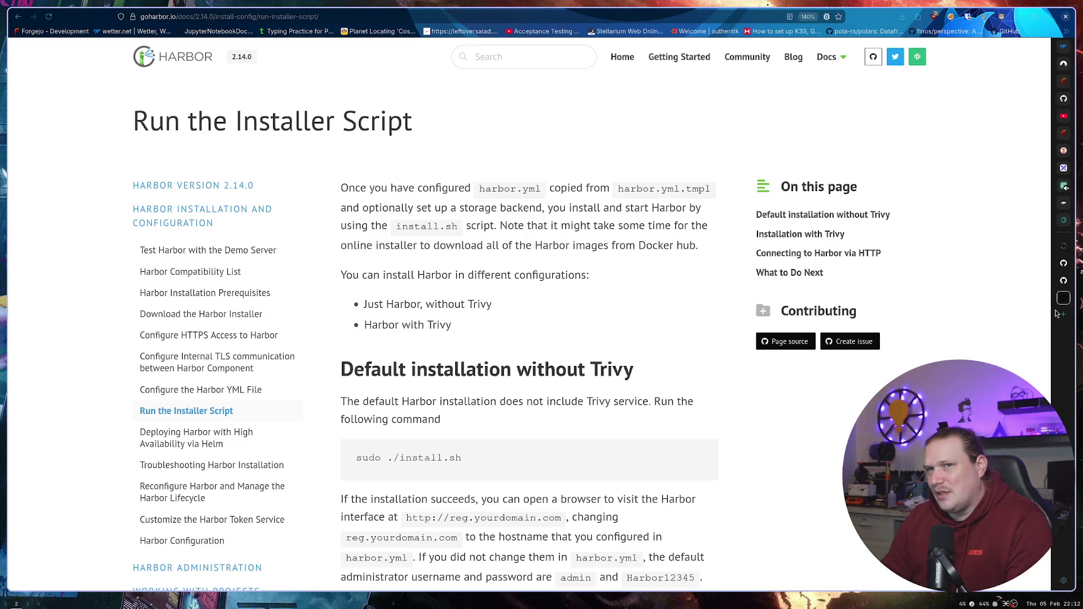
pyautogui.middleClick(1059, 302)
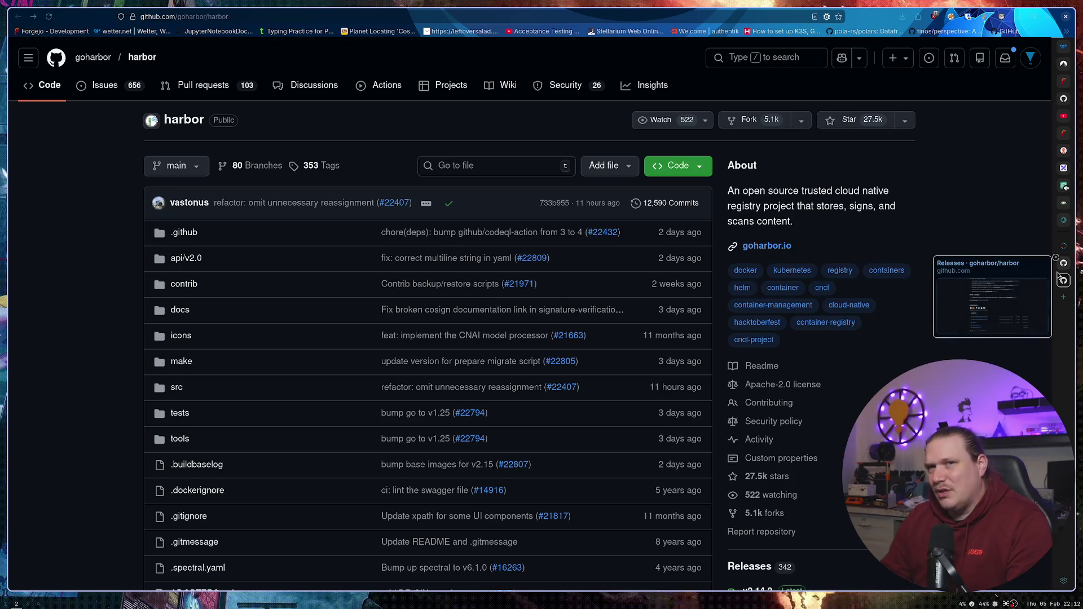
pyautogui.middleClick(1060, 278)
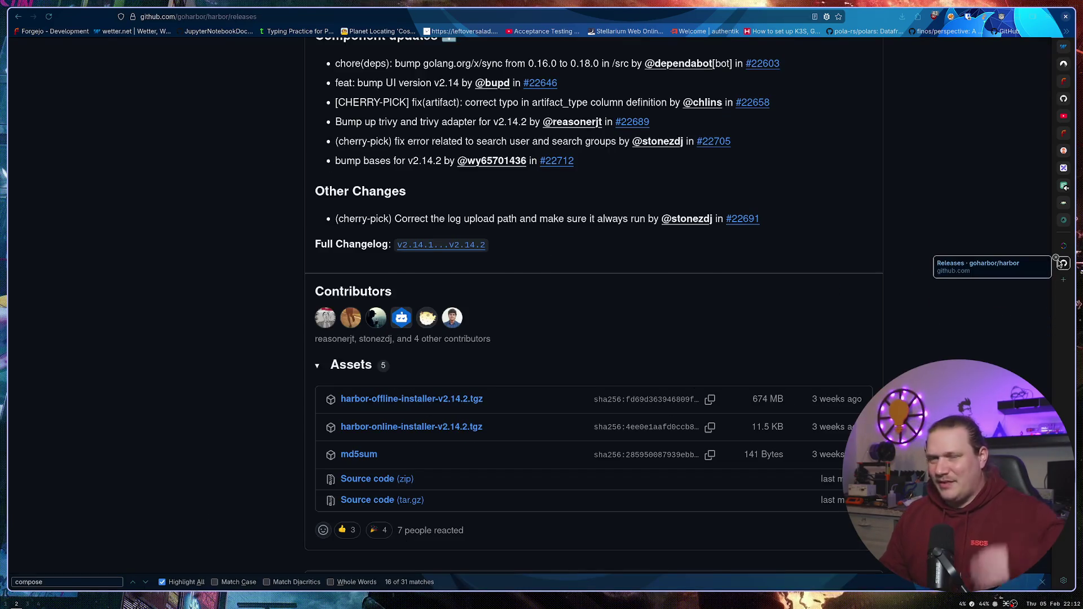
pyautogui.click(1058, 262)
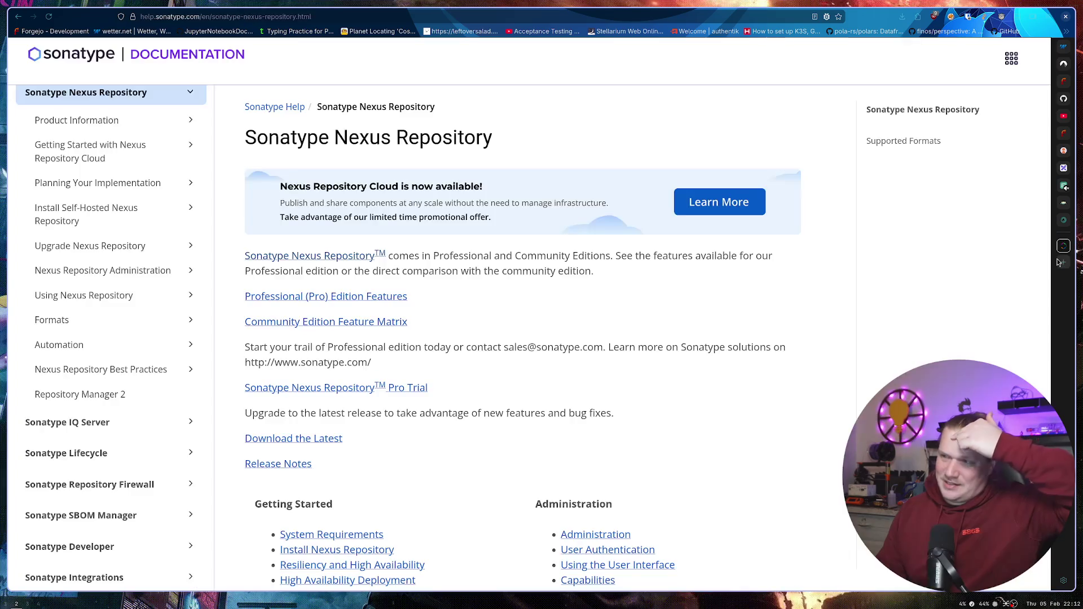
pyautogui.middleClick(1060, 246)
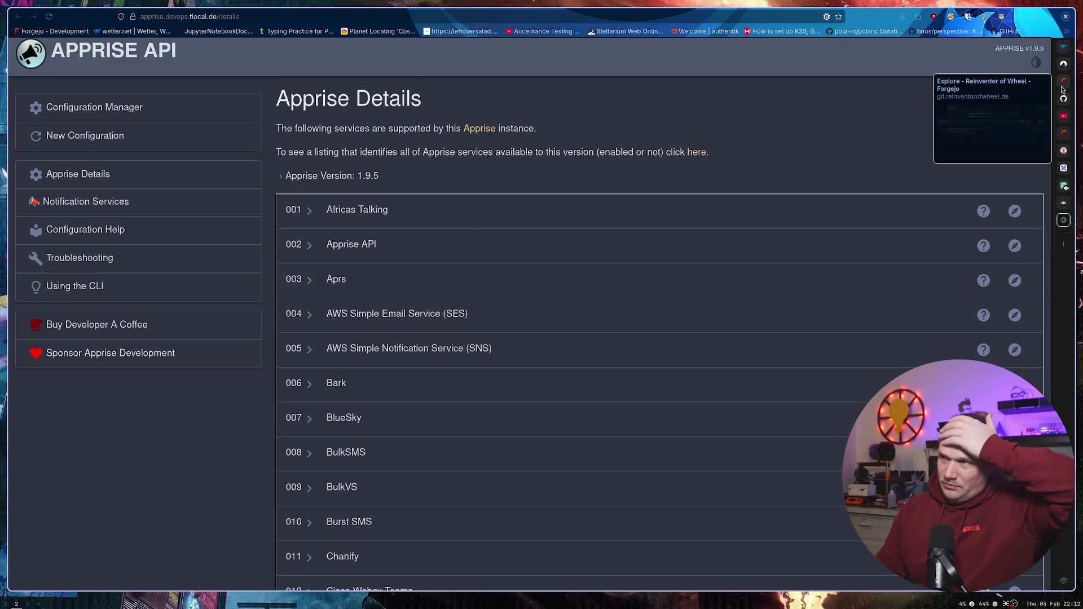
pyautogui.click(1063, 64)
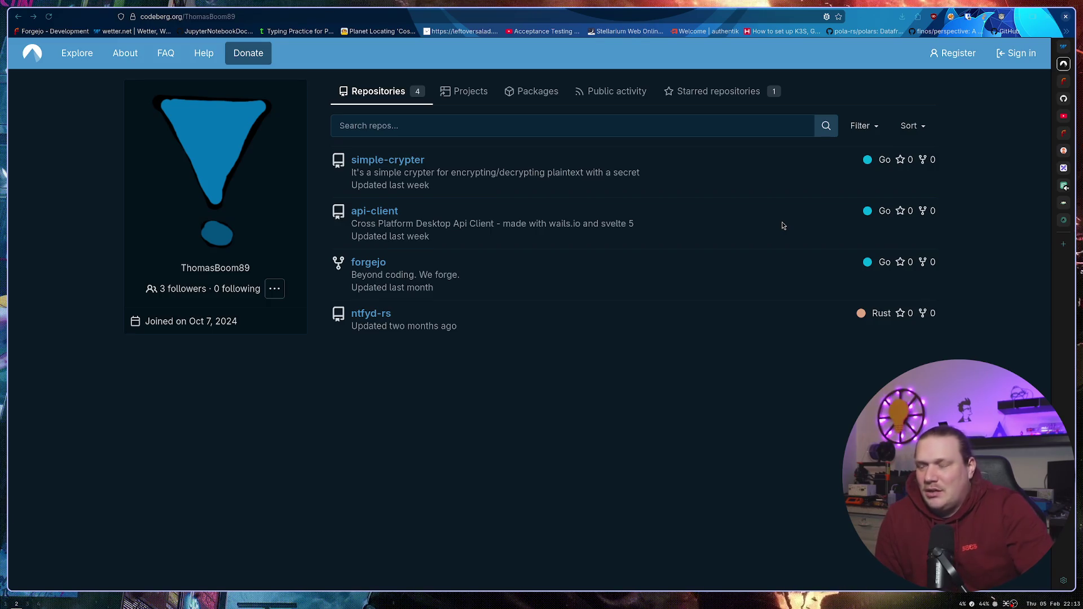
# - Leave the browser for the terminal workspace, then bring up Joplin's Fahrplan note with Super+S
pyautogui.press('super+Right')
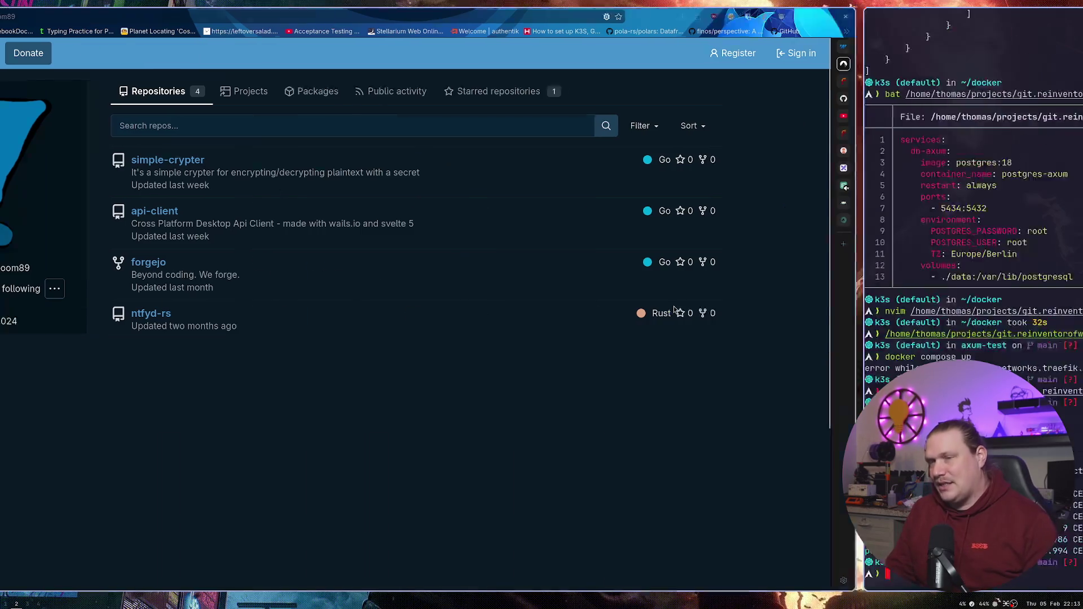
pyautogui.press('super+s')
pyautogui.press('super+s')
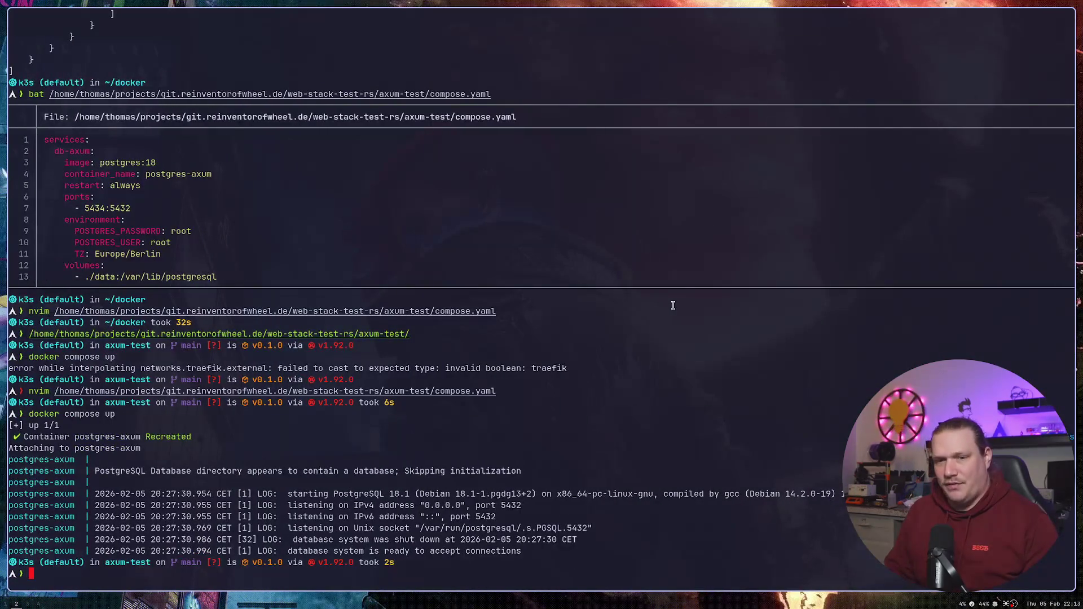
pyautogui.press('super+s')
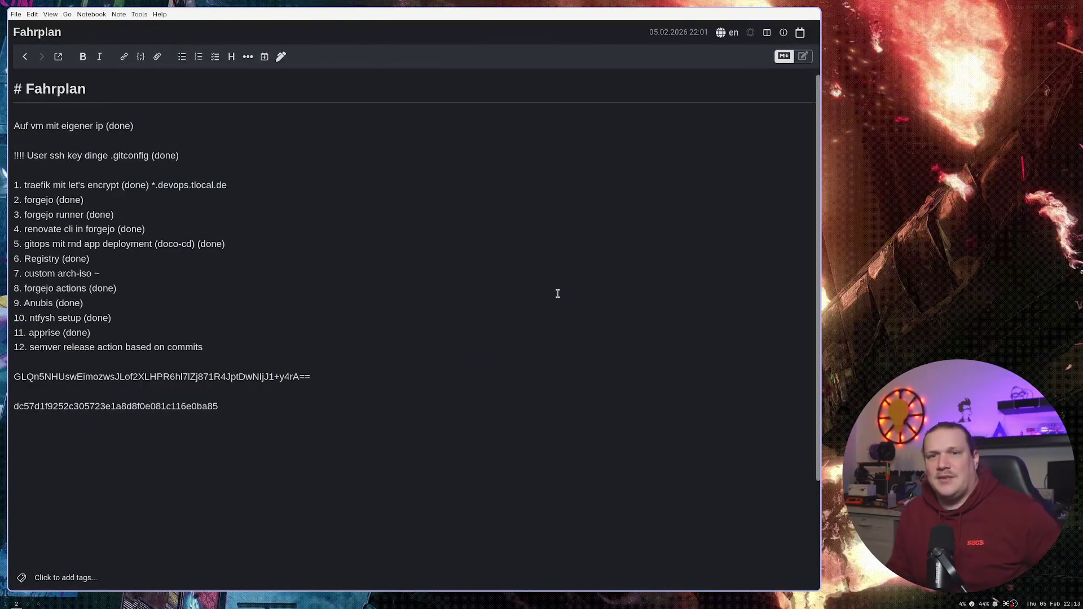
pyautogui.moveTo(237, 348); pyautogui.dragTo(30, 342)
pyautogui.tripleClick(218, 346)
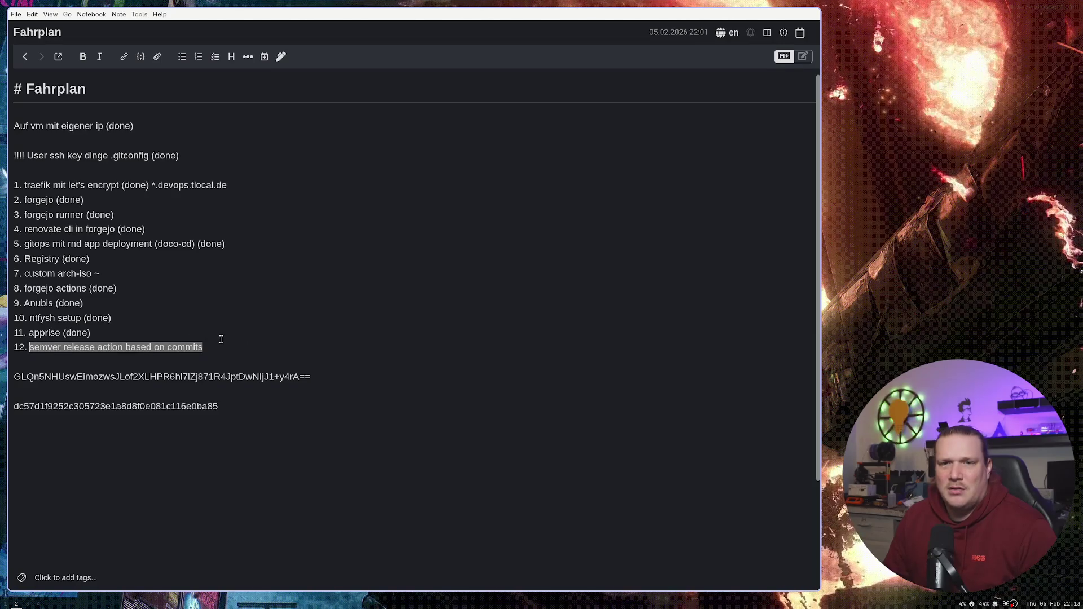
pyautogui.moveTo(212, 346)
pyautogui.mouseDown()
pyautogui.moveTo(29, 348)
pyautogui.moveTo(205, 347)
pyautogui.mouseUp()
pyautogui.click(205, 347)
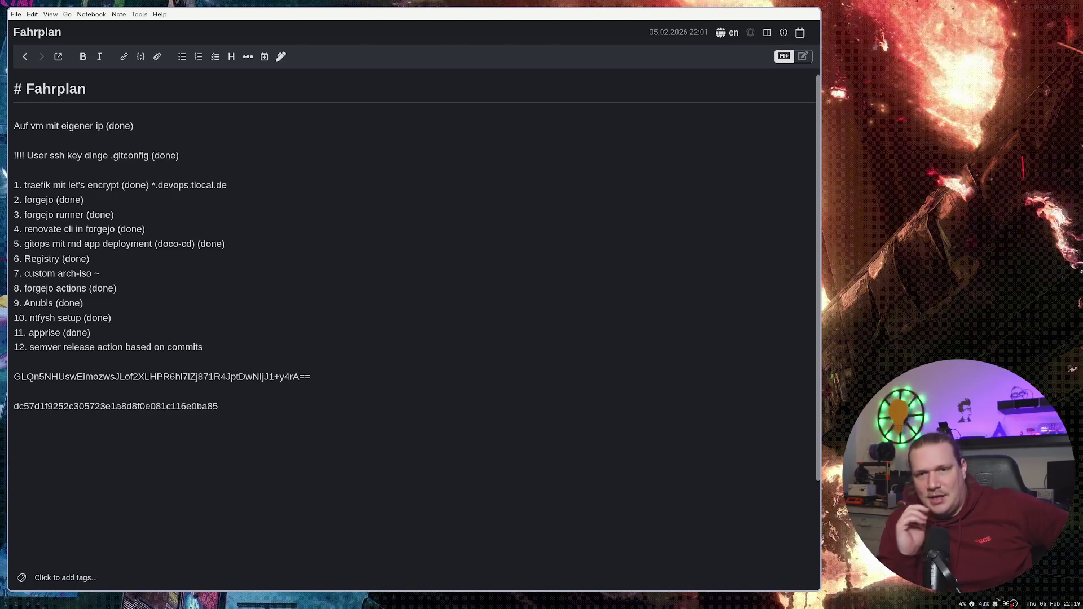
pyautogui.click(257, 349)
pyautogui.moveTo(257, 349)
pyautogui.mouseDown()
pyautogui.moveTo(14, 347)
pyautogui.moveTo(29, 345)
pyautogui.mouseUp()
pyautogui.moveTo(212, 349)
pyautogui.mouseDown()
pyautogui.moveTo(84, 299)
pyautogui.moveTo(48, 127)
pyautogui.moveTo(19, 99)
pyautogui.moveTo(185, 164)
pyautogui.moveTo(317, 338)
pyautogui.moveTo(341, 341)
pyautogui.mouseUp()
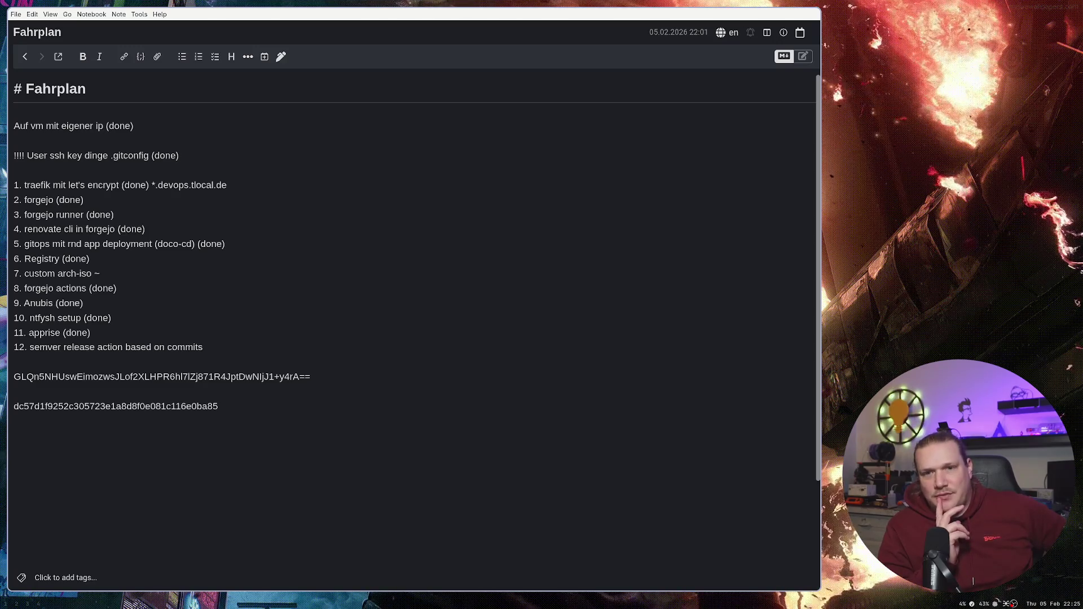
# - Add numbered item 13 after item 12, reading 'S3 Ersatz -> GarageHQ'
pyautogui.click(241, 341)
pyautogui.press('Return')
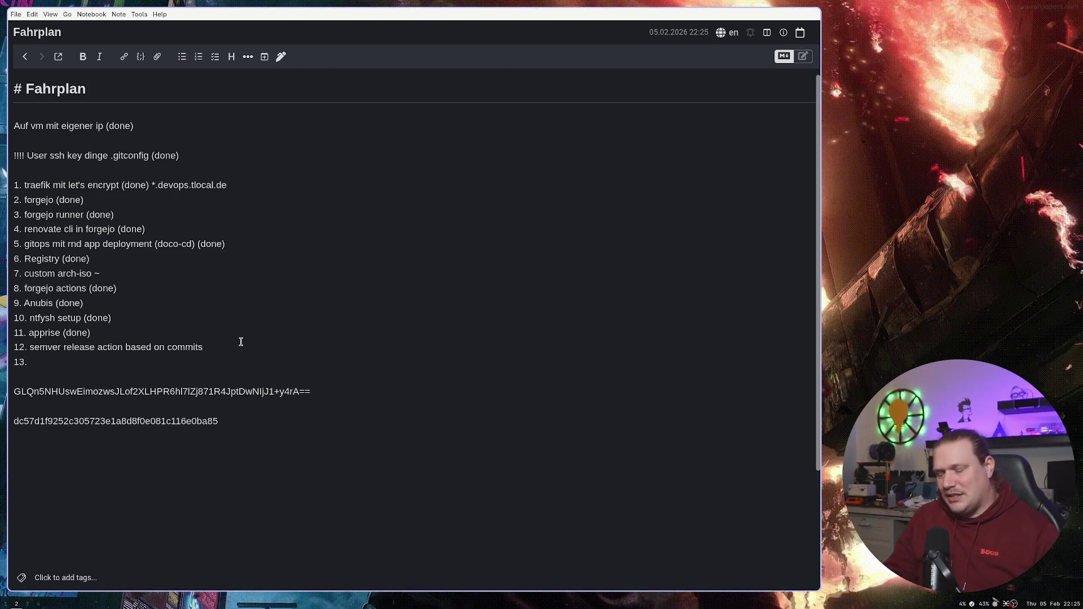
pyautogui.write('S3 ')
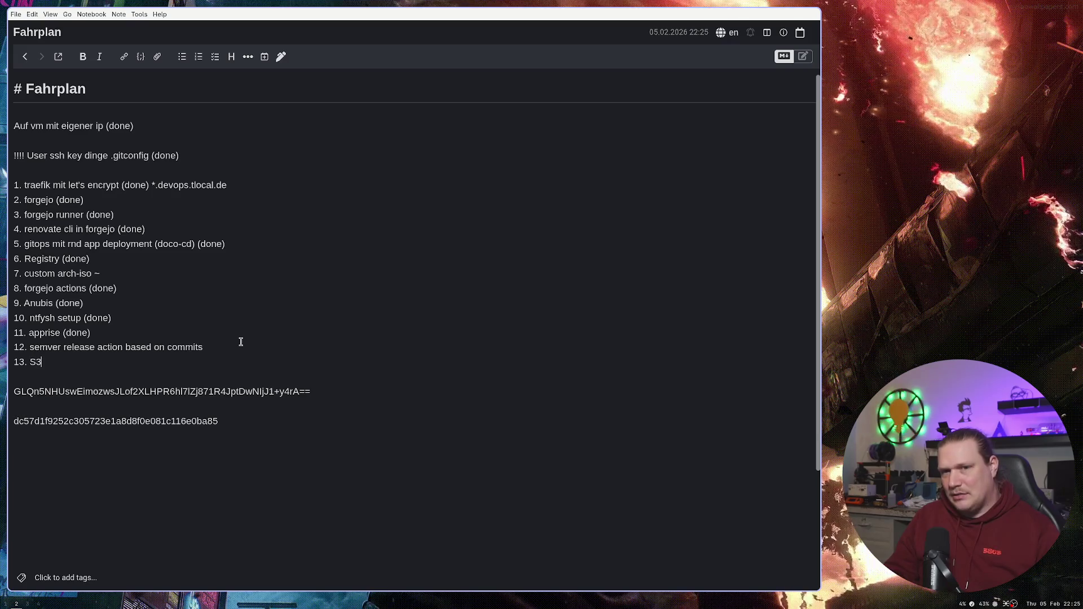
pyautogui.write('Ersatz')
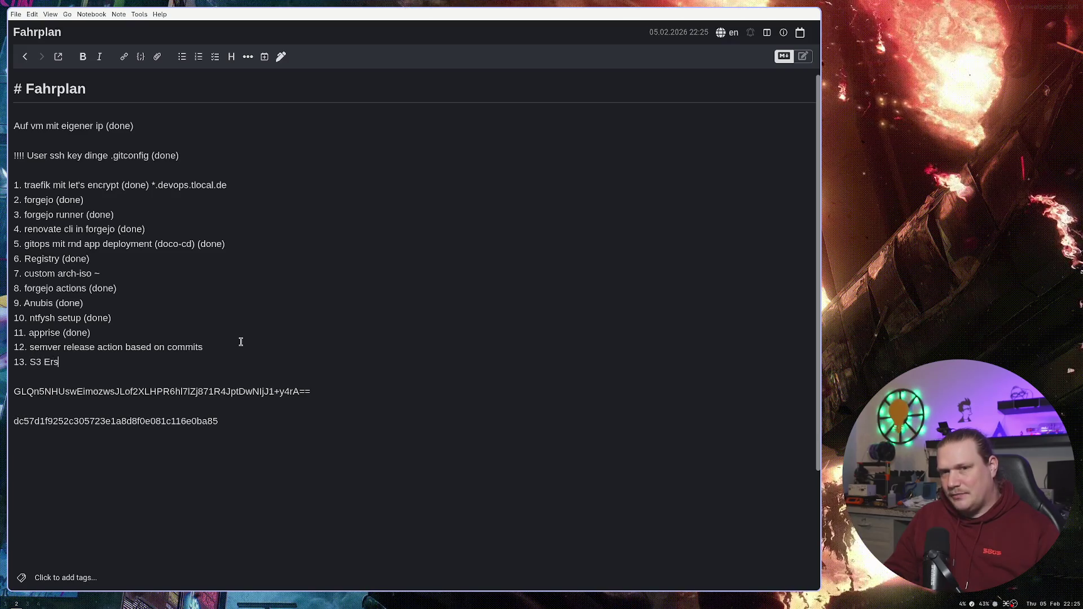
pyautogui.write(' -> Garage')
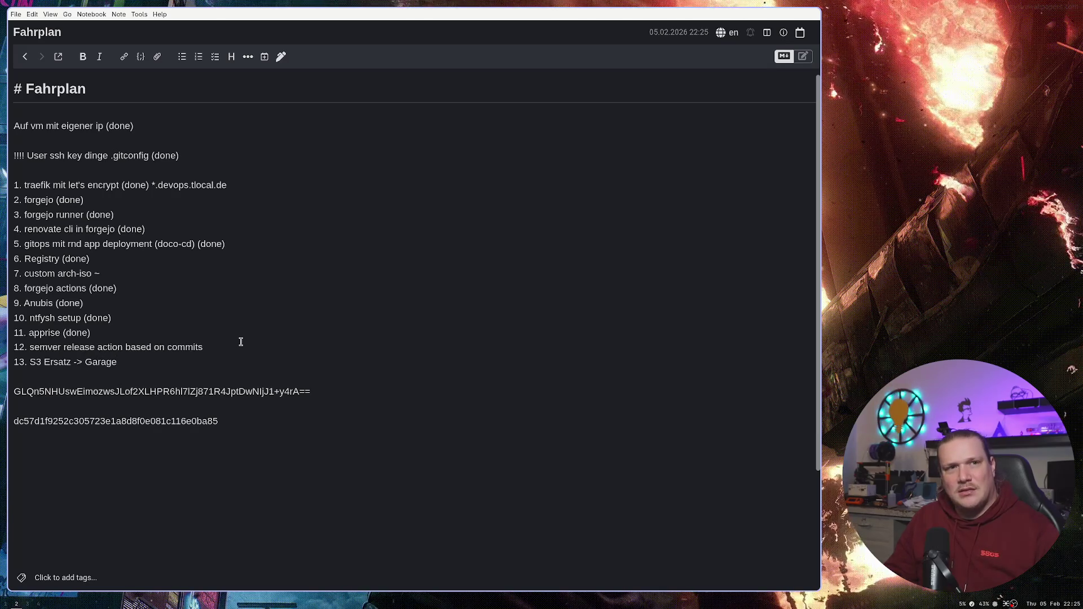
pyautogui.write('HQ,')
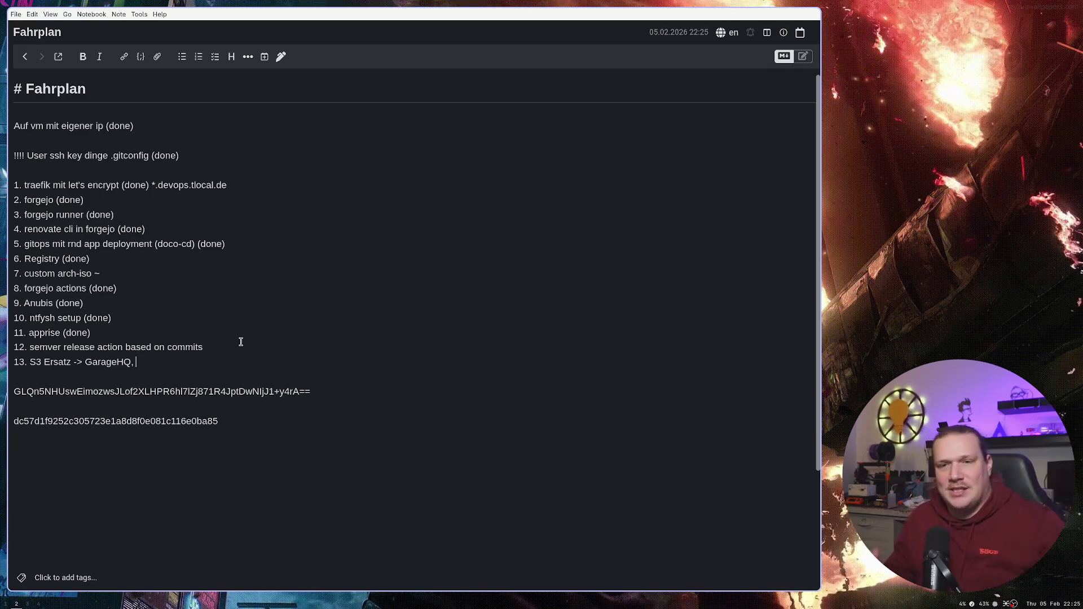
# - Append 'SeaweedFS' after GarageHQ on roadmap item 13
pyautogui.write('Seaw')
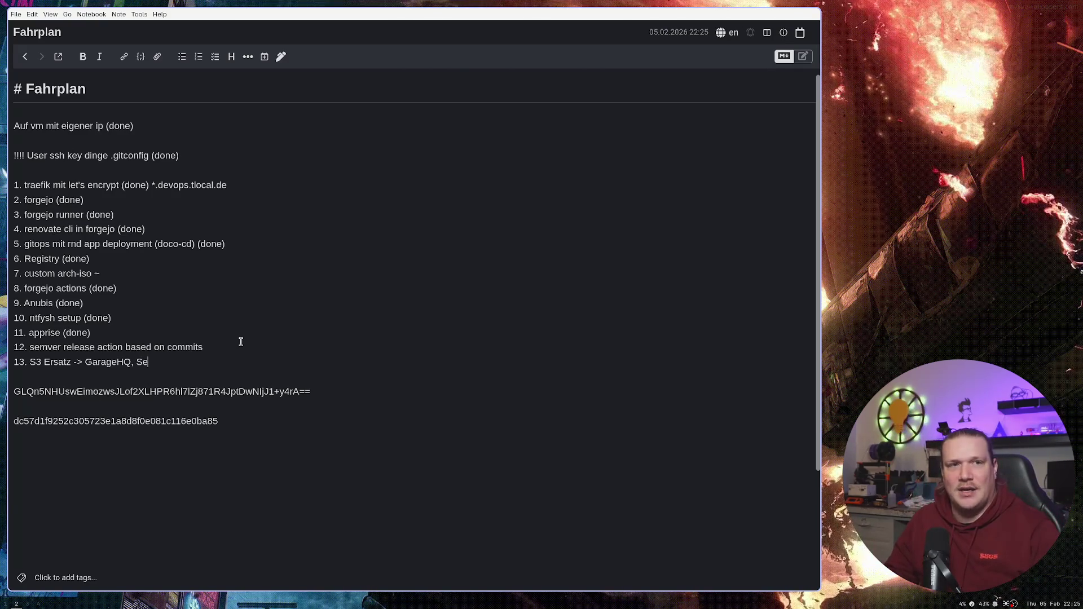
pyautogui.write('eedFS')
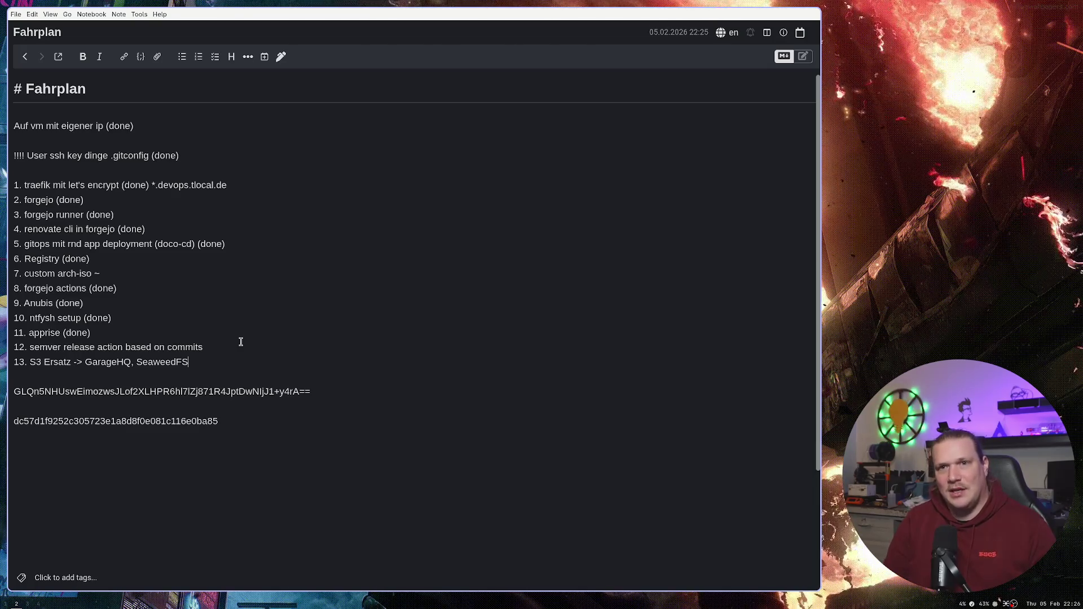
pyautogui.moveTo(124, 185)
pyautogui.mouseDown()
pyautogui.moveTo(130, 349)
pyautogui.moveTo(142, 366)
pyautogui.moveTo(127, 187)
pyautogui.moveTo(128, 343)
pyautogui.moveTo(226, 367)
pyautogui.mouseUp()
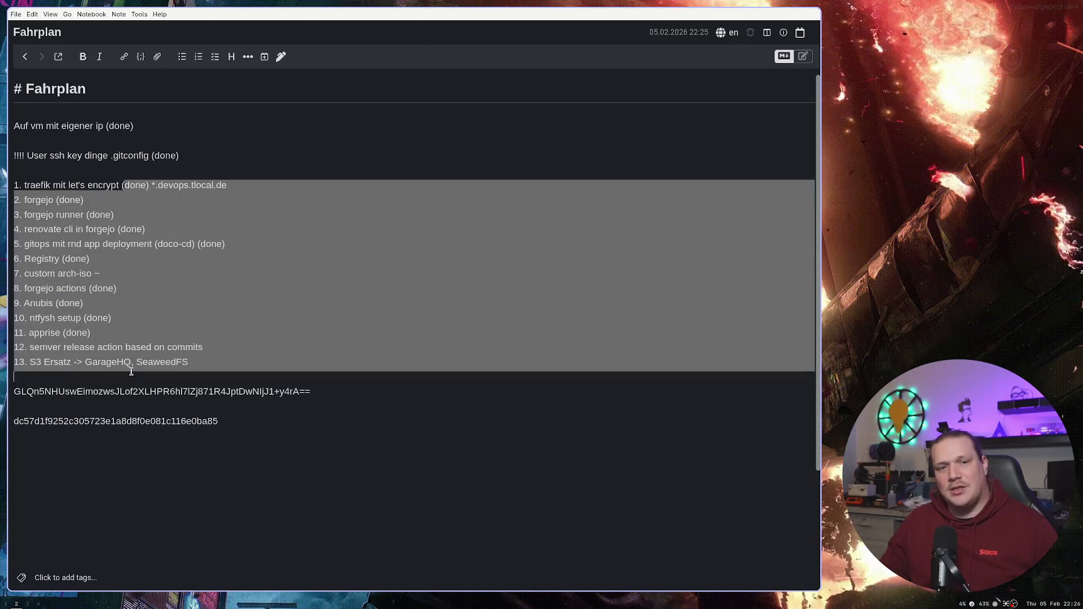
pyautogui.click(234, 367)
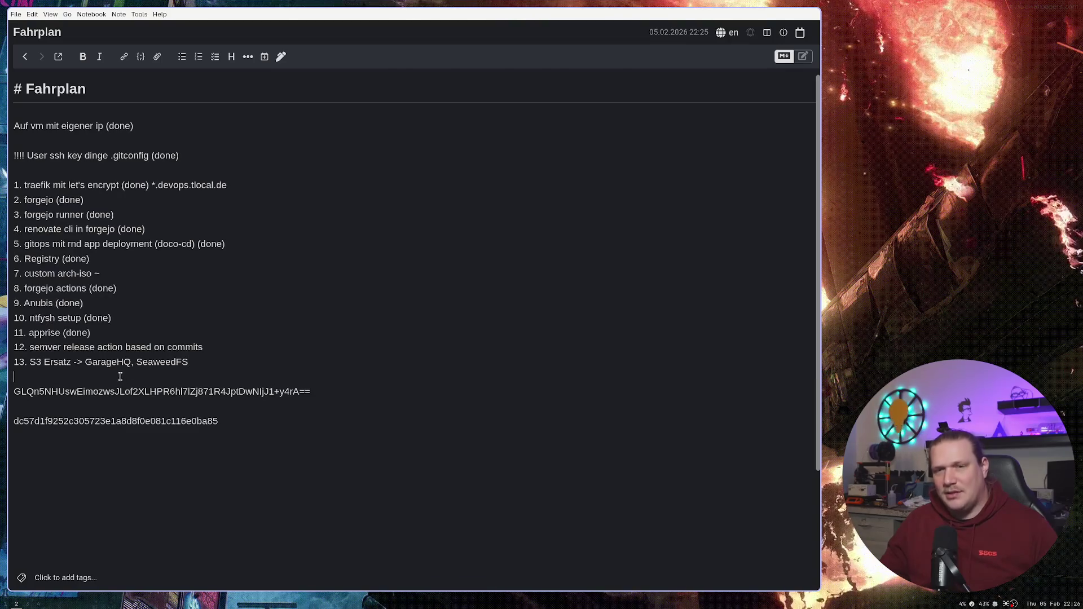
pyautogui.moveTo(203, 363)
pyautogui.mouseDown()
pyautogui.moveTo(38, 174)
pyautogui.moveTo(194, 345)
pyautogui.moveTo(197, 364)
pyautogui.mouseUp()
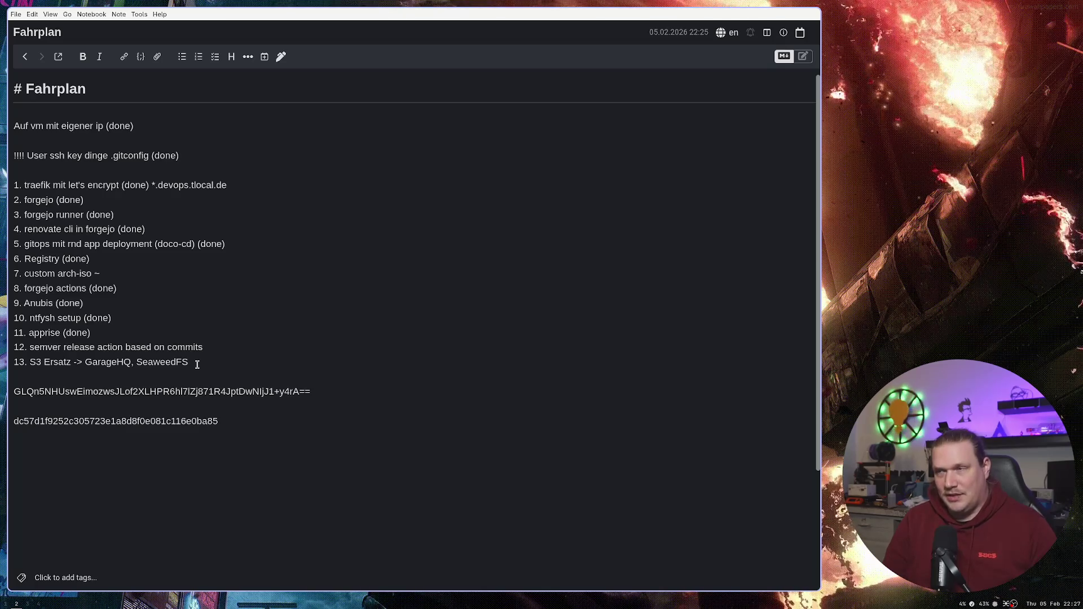
pyautogui.click(197, 365)
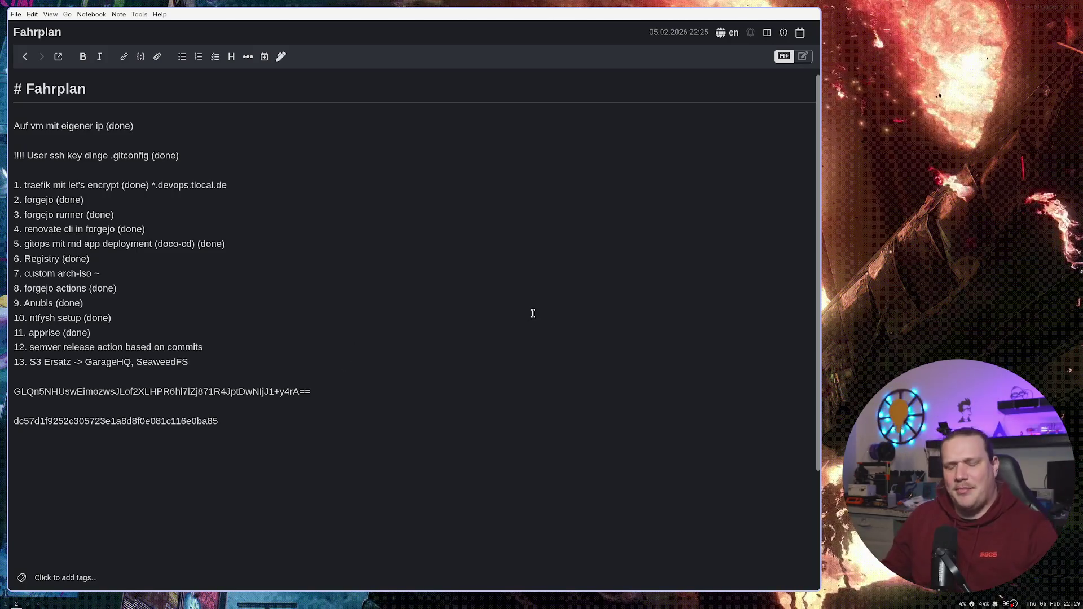
pyautogui.press('super+d')
pyautogui.press('Return')
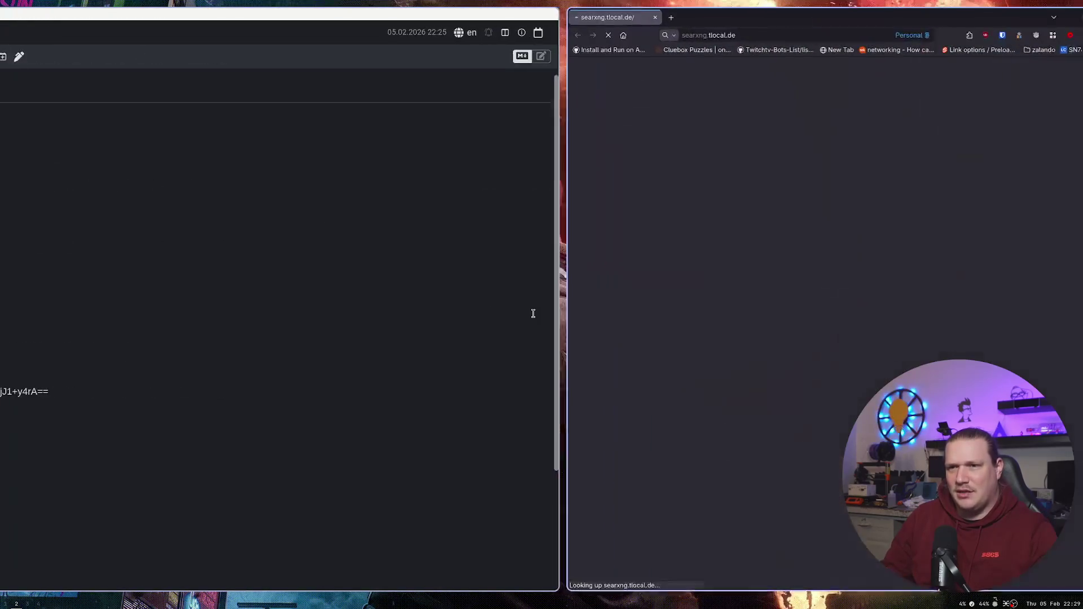
pyautogui.write('d')
pyautogui.hotkey('ctrl', 'w')
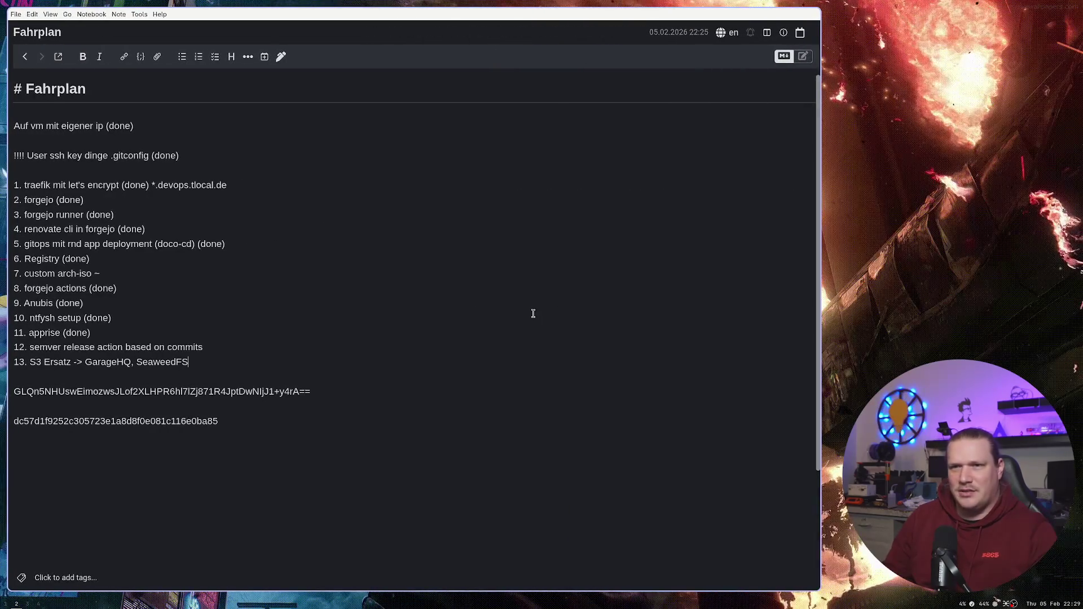
pyautogui.hotkey('ctrl', 't')
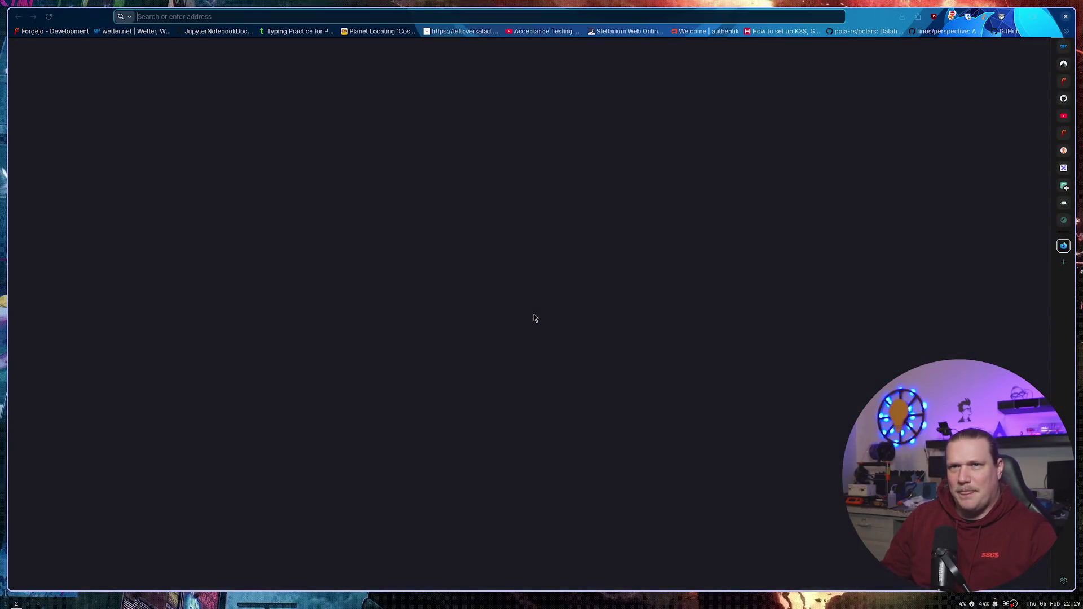
# - Search SearXNG for 'drbd' and open the DRBD Wikipedia article from the results
pyautogui.write('drbd')
pyautogui.press('Return')
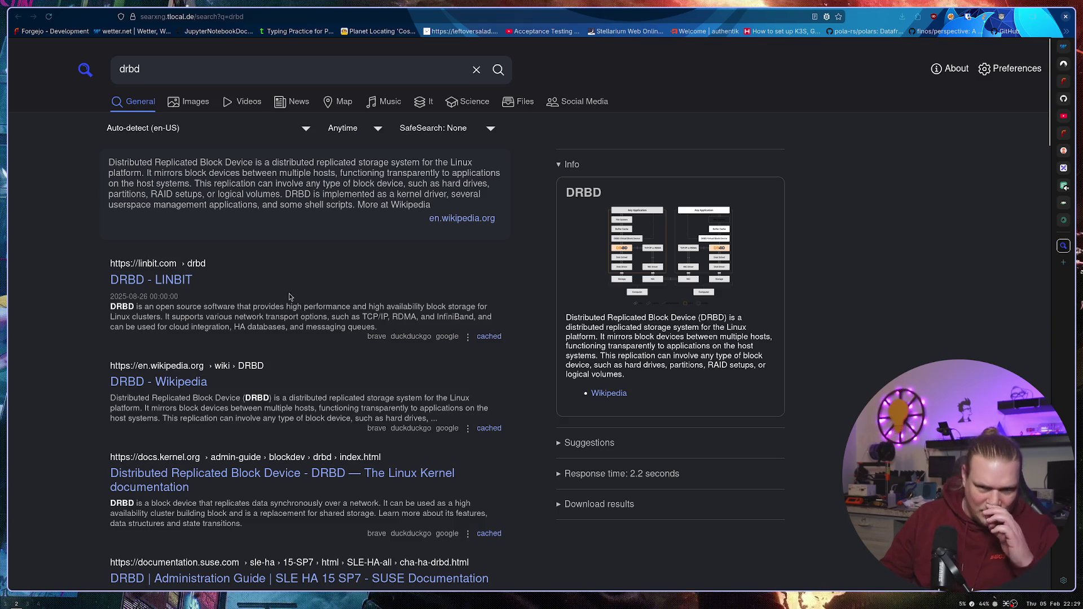
pyautogui.click(197, 398)
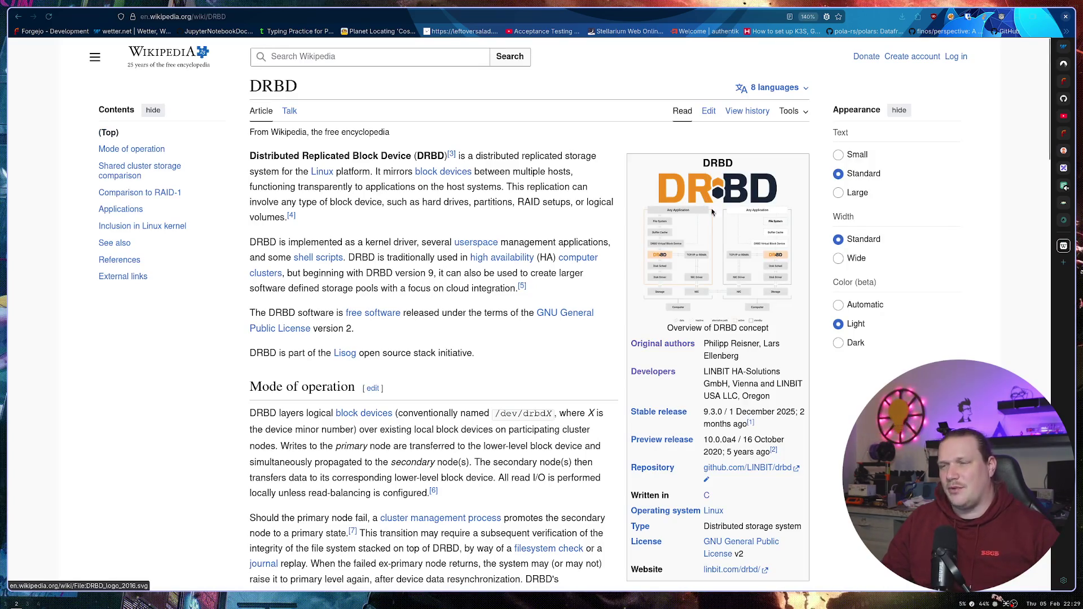
# - Read through the DRBD article, marking an original author's surname, then return to the Codeberg tab
pyautogui.scroll(-2, 358, 299)
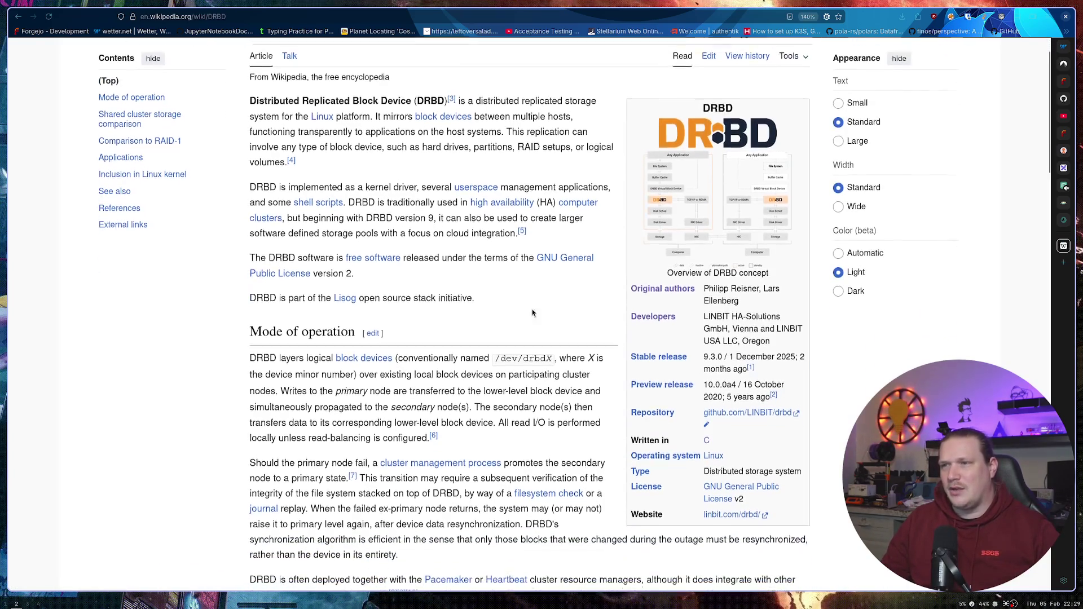
pyautogui.moveTo(759, 283); pyautogui.dragTo(732, 284)
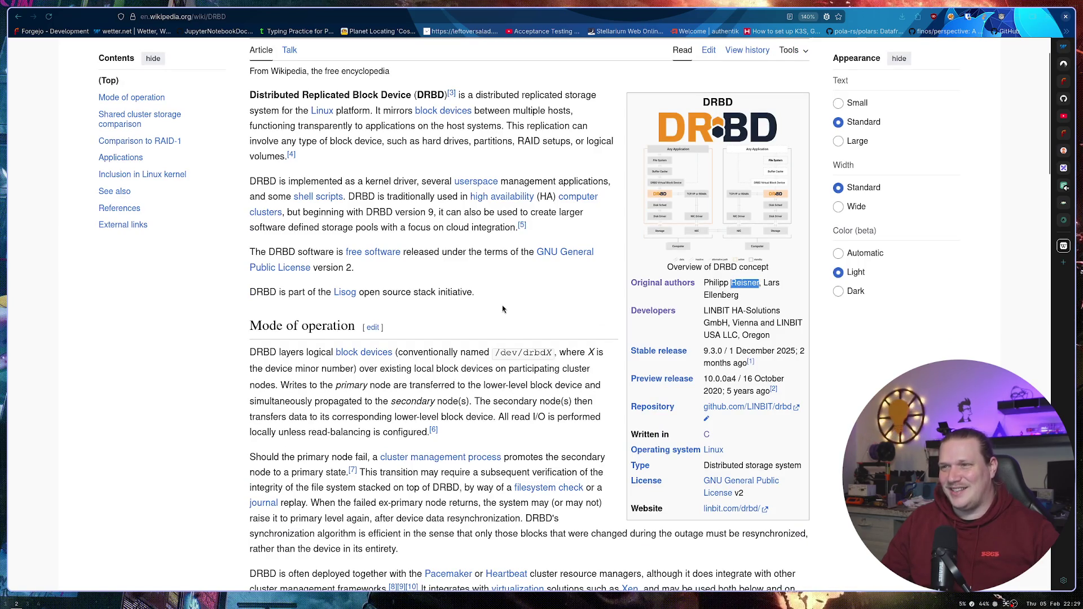
pyautogui.scroll(-2, 501, 299)
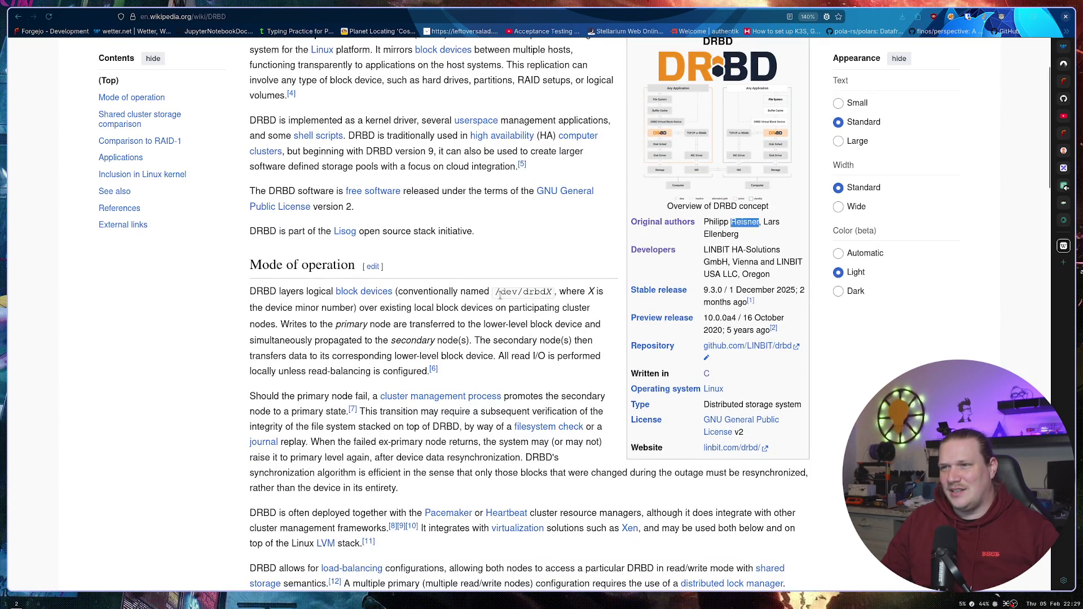
pyautogui.scroll(-6, 500, 294)
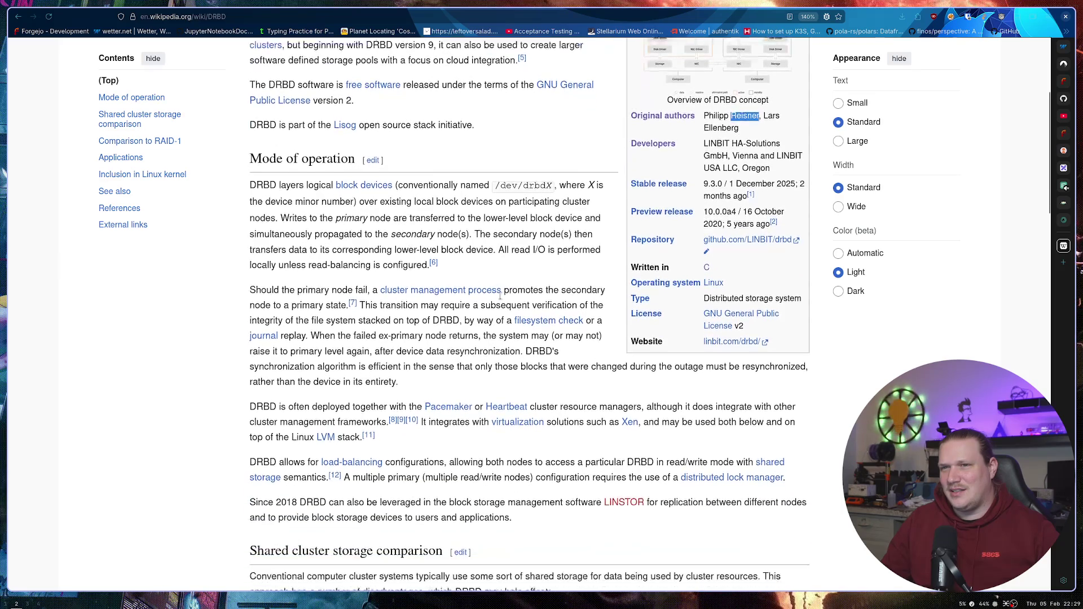
pyautogui.scroll(-2, 499, 297)
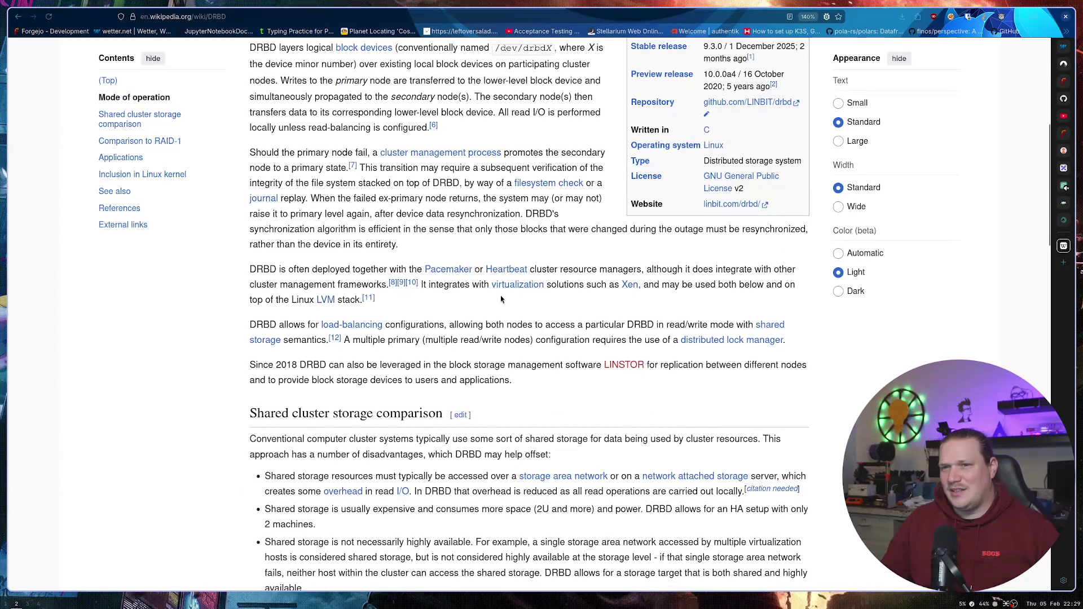
pyautogui.scroll(-10, 501, 299)
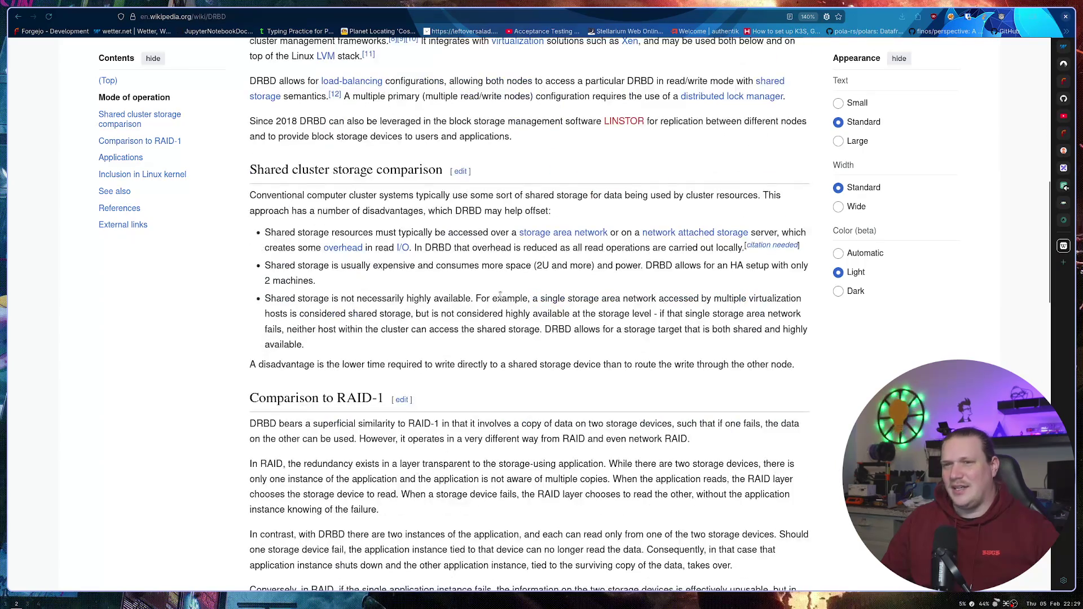
pyautogui.scroll(5, 504, 296)
pyautogui.moveTo(529, 299)
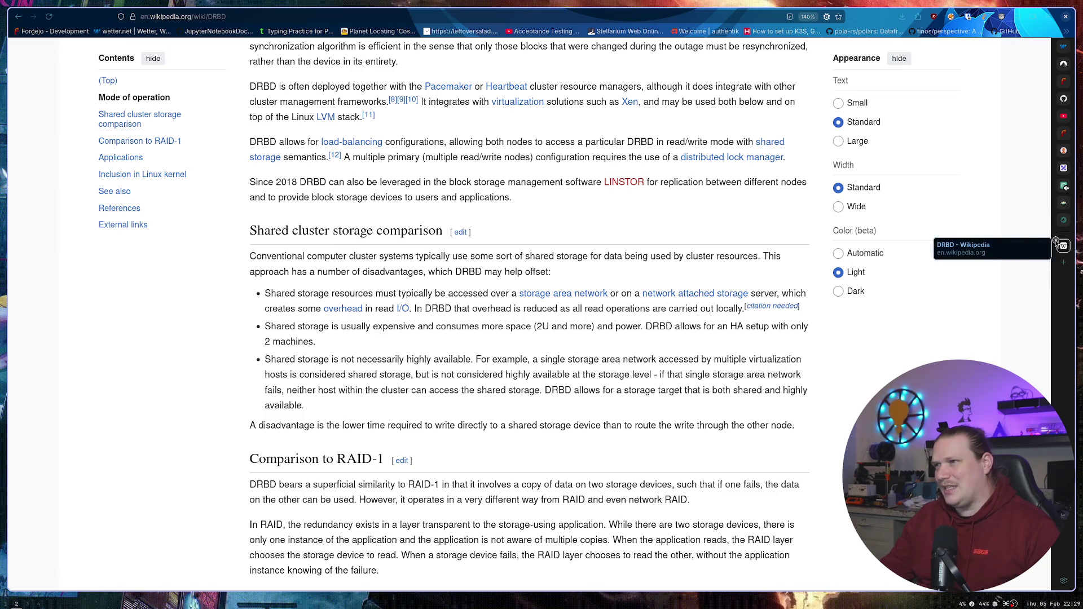
pyautogui.hotkey('ctrl', 'Tab')
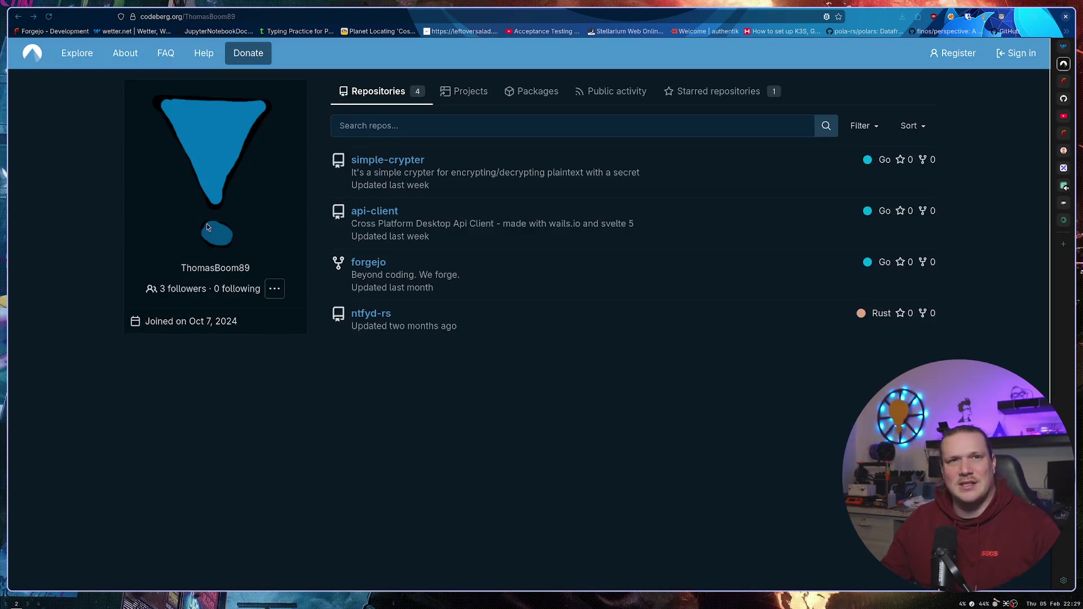